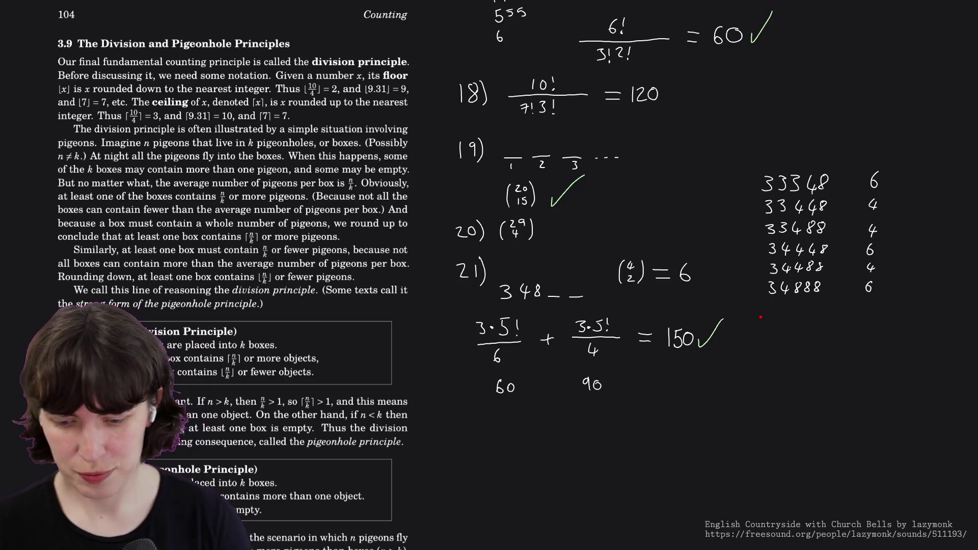
pyautogui.write(':reset')
# - Wipe all earlier handwritten annotations from the whiteboard with the :reset command
pyautogui.press('Return')
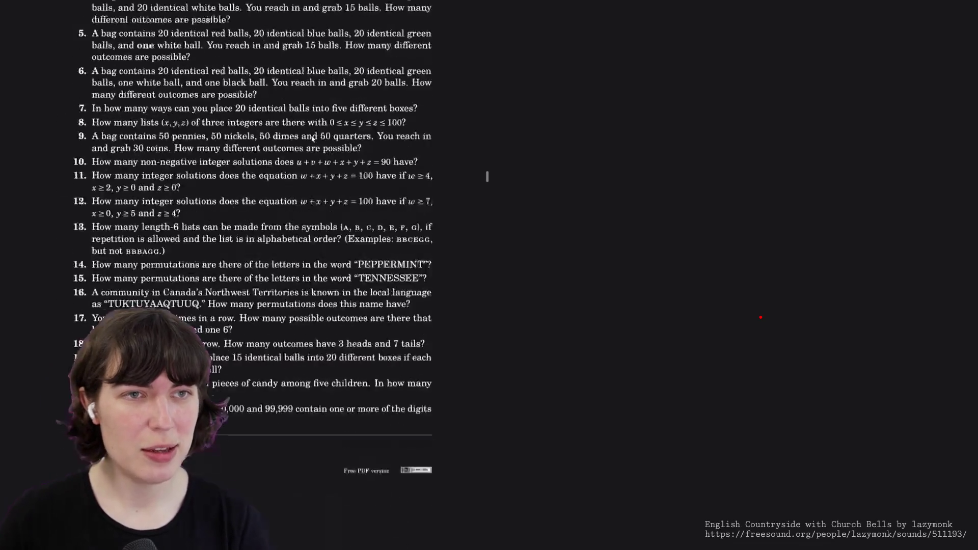
pyautogui.scroll(5, 313, 138)
pyautogui.scroll(5, 313, 139)
pyautogui.scroll(5, 312, 139)
pyautogui.scroll(5, 313, 139)
pyautogui.scroll(-5, 313, 138)
pyautogui.scroll(-5, 313, 138)
pyautogui.scroll(-5, 313, 139)
pyautogui.scroll(-5, 313, 139)
pyautogui.scroll(-5, 313, 138)
pyautogui.scroll(-3, 312, 138)
pyautogui.scroll(10, 312, 138)
pyautogui.scroll(-1, 313, 141)
pyautogui.scroll(-5, 312, 139)
pyautogui.scroll(-5, 312, 138)
pyautogui.scroll(-5, 312, 138)
pyautogui.scroll(-3, 313, 138)
pyautogui.scroll(-1, 312, 139)
pyautogui.scroll(3, 313, 138)
pyautogui.scroll(-3, 313, 139)
pyautogui.scroll(-3, 312, 138)
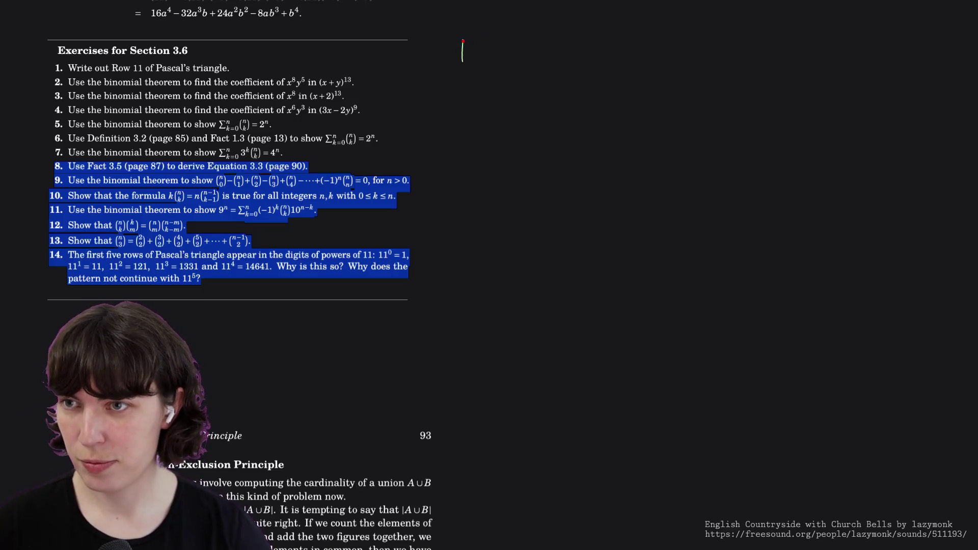
# - Switch to white ink and write the label 'F3.5)' at the top of the whiteboard
pyautogui.rightClick(477, 61)
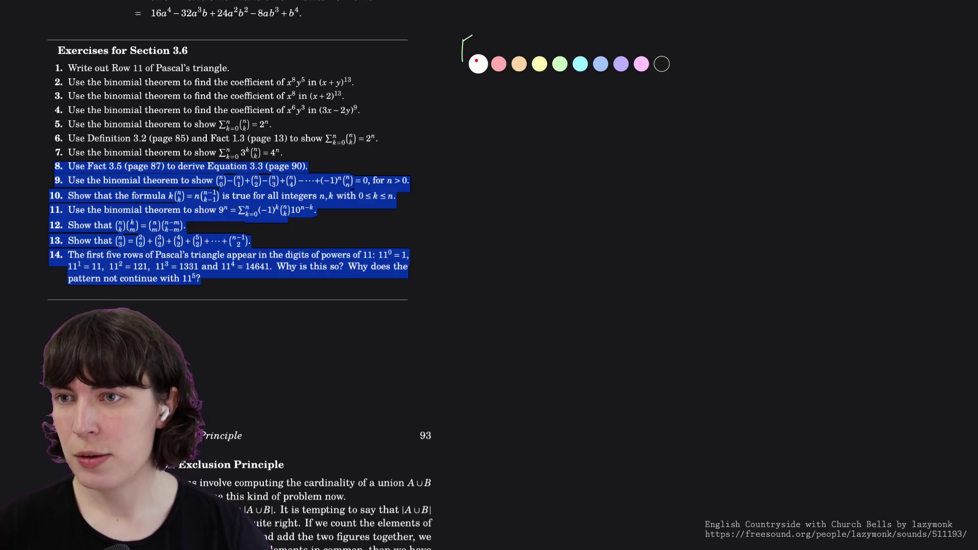
pyautogui.click(477, 61)
pyautogui.moveTo(461, 35)
pyautogui.mouseDown()
pyautogui.moveTo(469, 34)
pyautogui.moveTo(474, 56)
pyautogui.mouseUp()
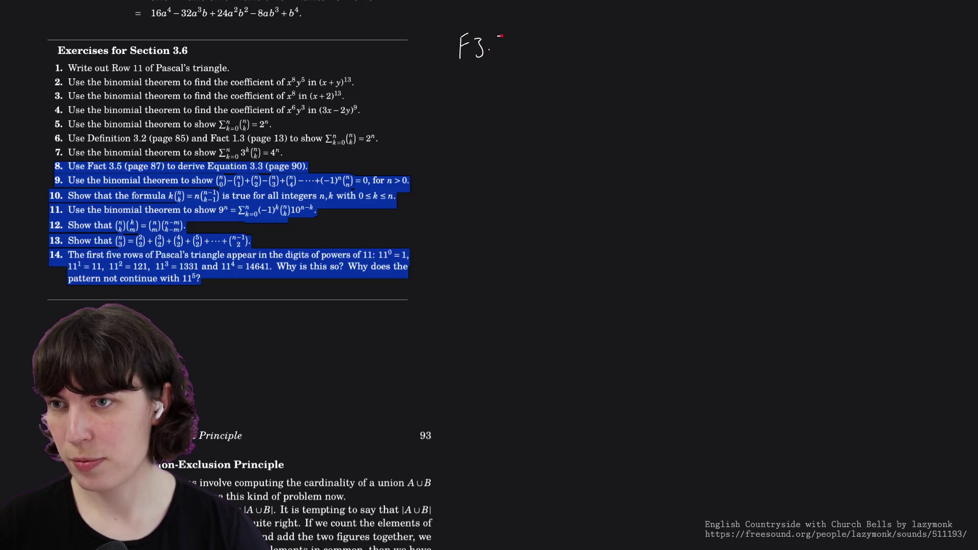
pyautogui.moveTo(498, 39); pyautogui.dragTo(497, 55)
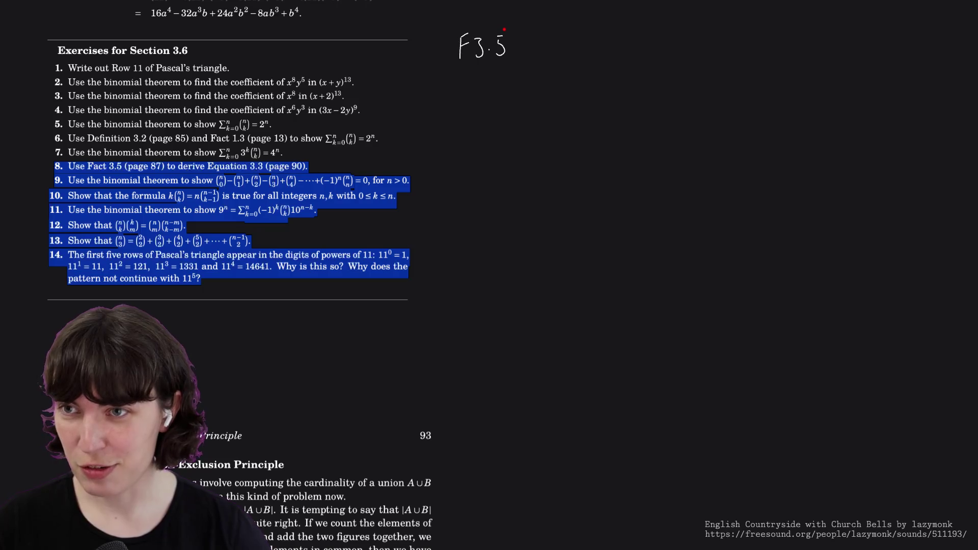
pyautogui.moveTo(506, 28); pyautogui.dragTo(509, 55)
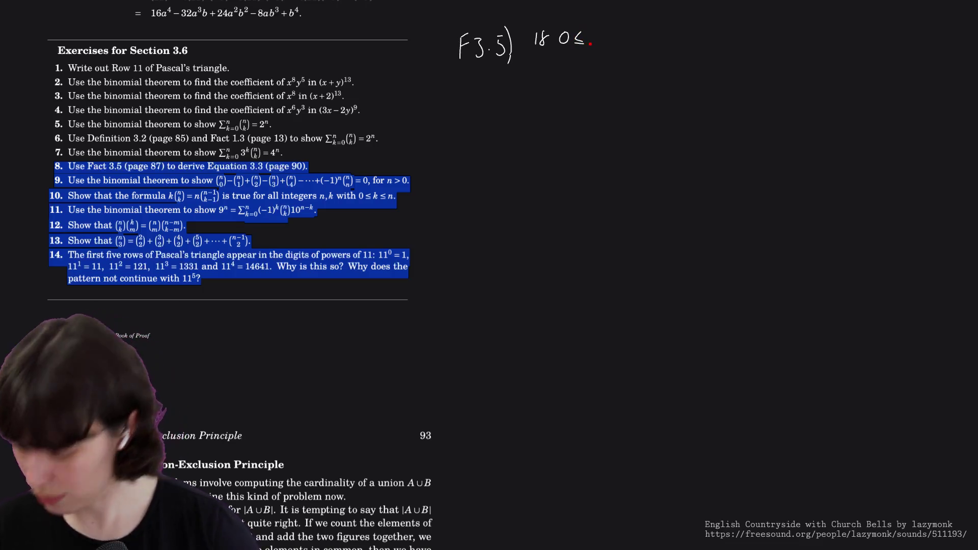
# - Write 'If 0≤k≤n, then (n k) = n!' with the fraction bar under n!
pyautogui.moveTo(592, 32); pyautogui.dragTo(597, 41)
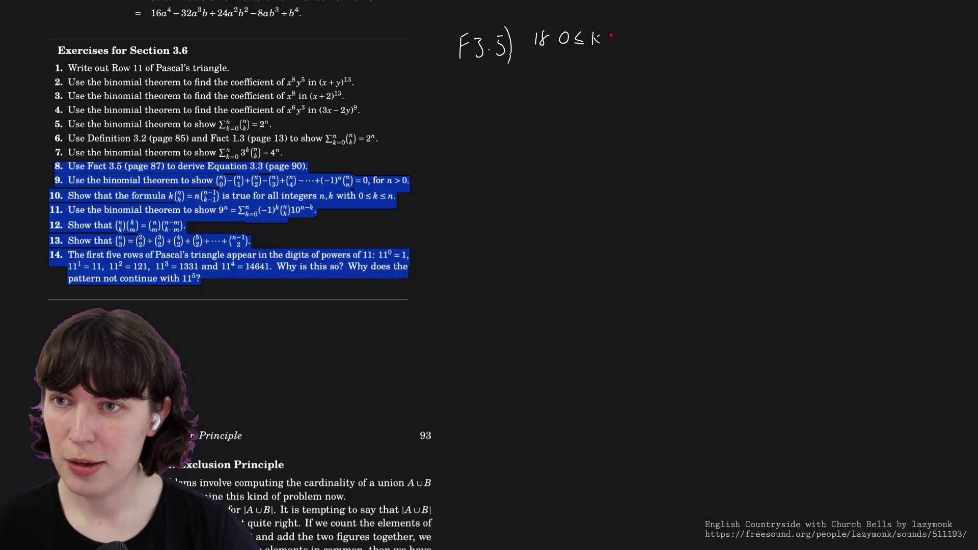
pyautogui.moveTo(609, 45); pyautogui.dragTo(618, 44)
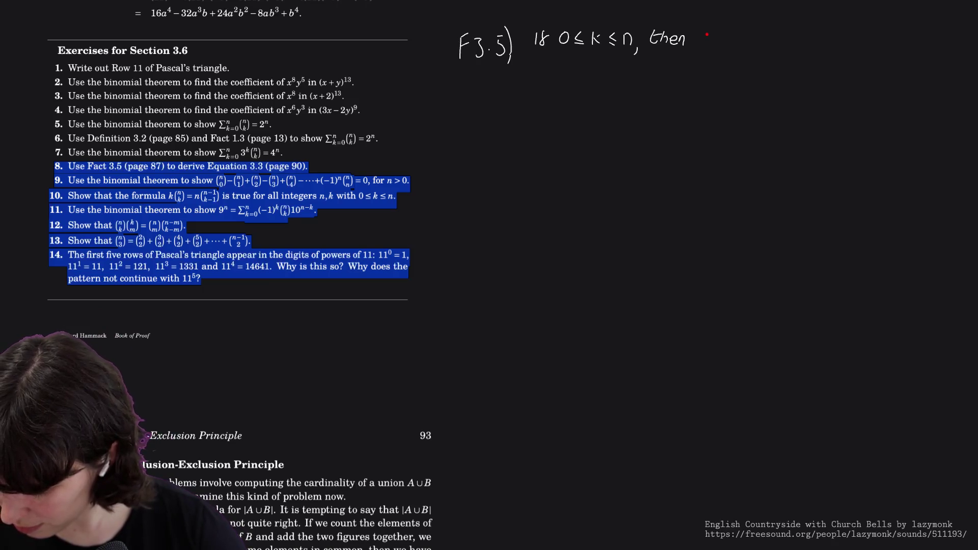
pyautogui.moveTo(705, 29); pyautogui.dragTo(699, 48)
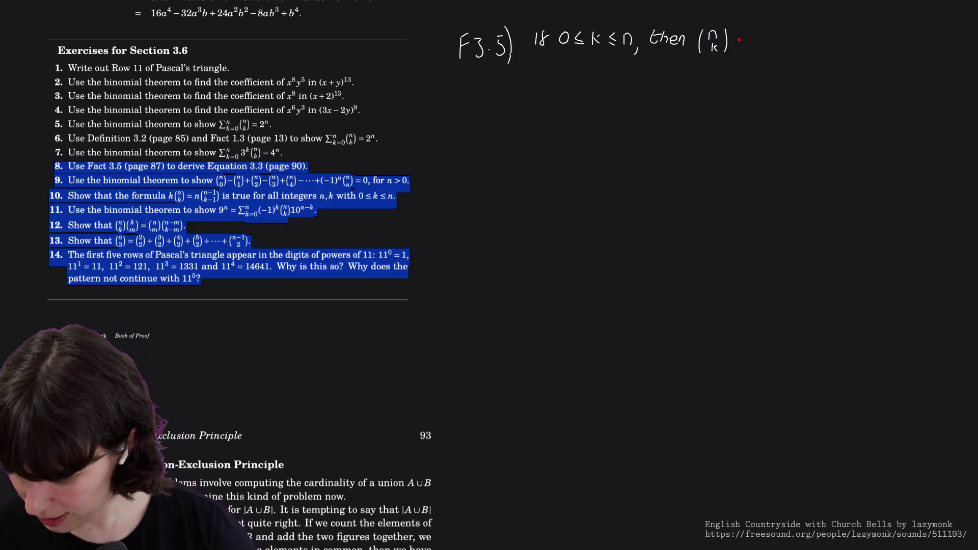
pyautogui.moveTo(735, 37); pyautogui.dragTo(744, 43)
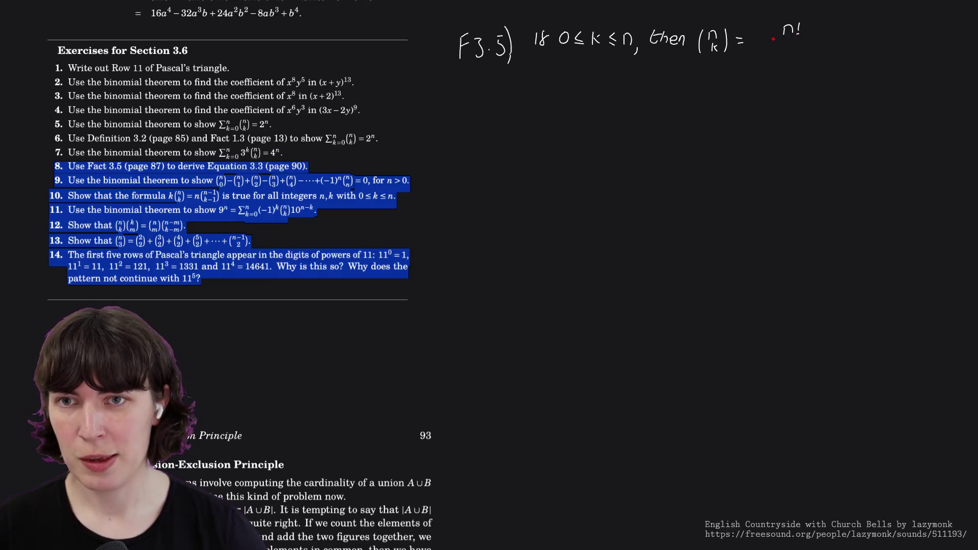
pyautogui.moveTo(816, 39); pyautogui.dragTo(824, 41)
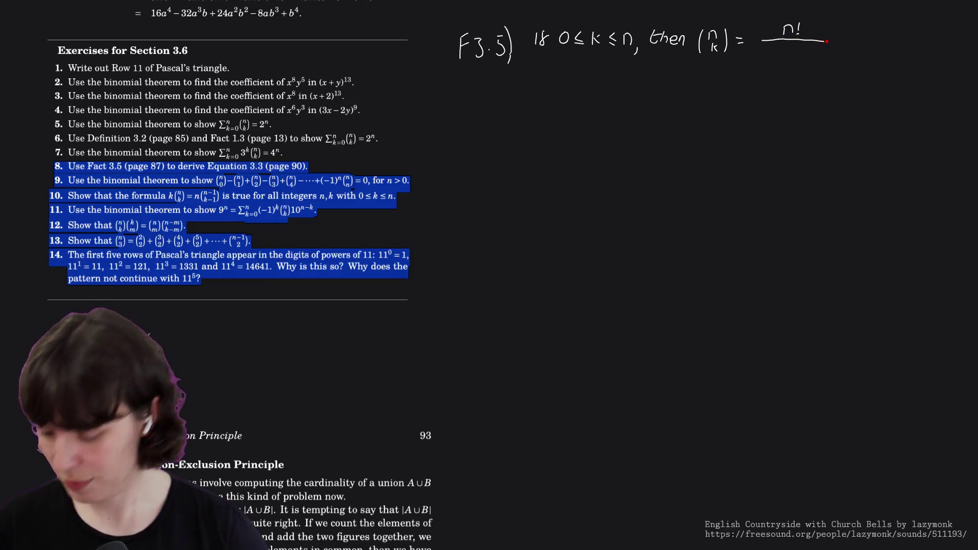
# - Write the denominator k!(n−k)! under n! and add the 'otherwise = 0' case below
pyautogui.moveTo(763, 46); pyautogui.dragTo(769, 55)
pyautogui.click(773, 53)
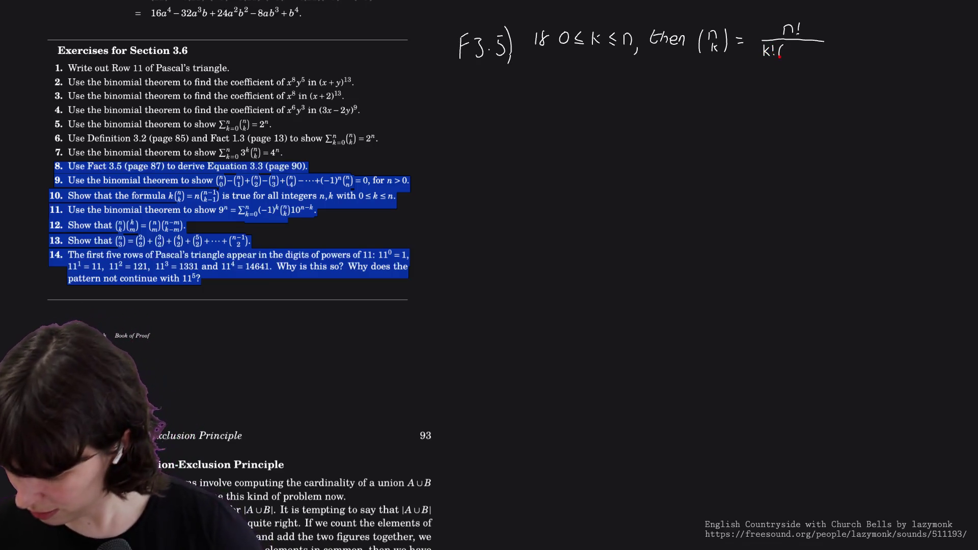
pyautogui.moveTo(786, 56); pyautogui.dragTo(792, 56)
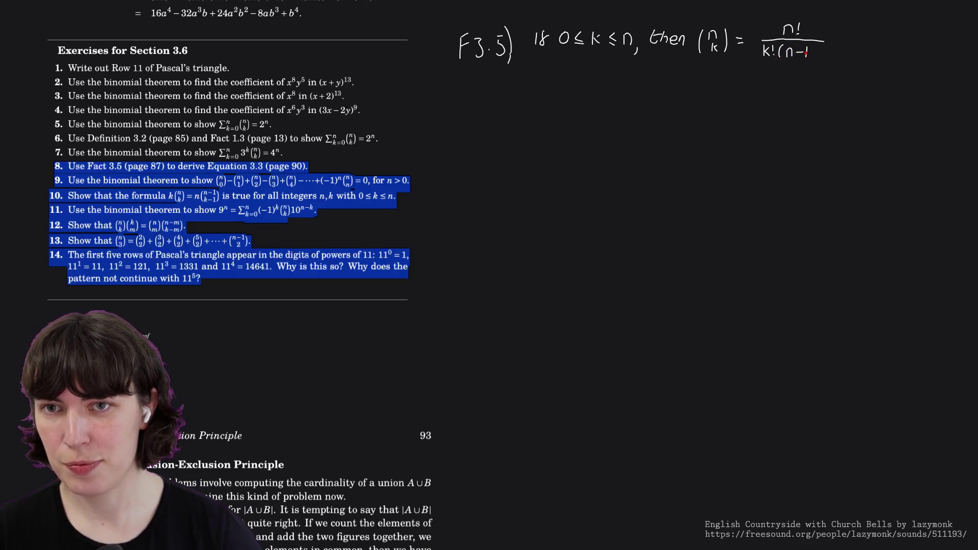
pyautogui.moveTo(813, 47); pyautogui.dragTo(822, 54)
pyautogui.click(822, 57)
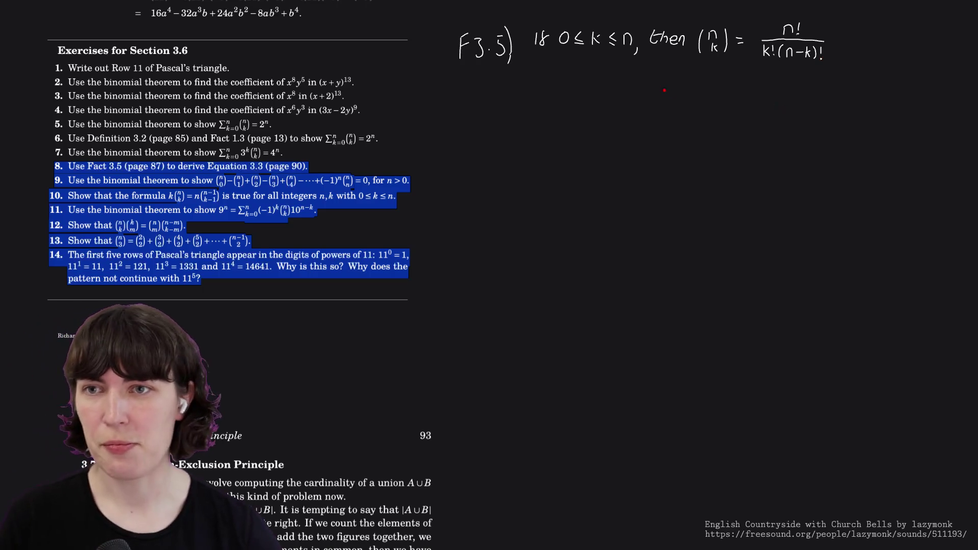
pyautogui.moveTo(651, 75)
pyautogui.mouseDown()
pyautogui.moveTo(645, 81)
pyautogui.moveTo(658, 82)
pyautogui.mouseUp()
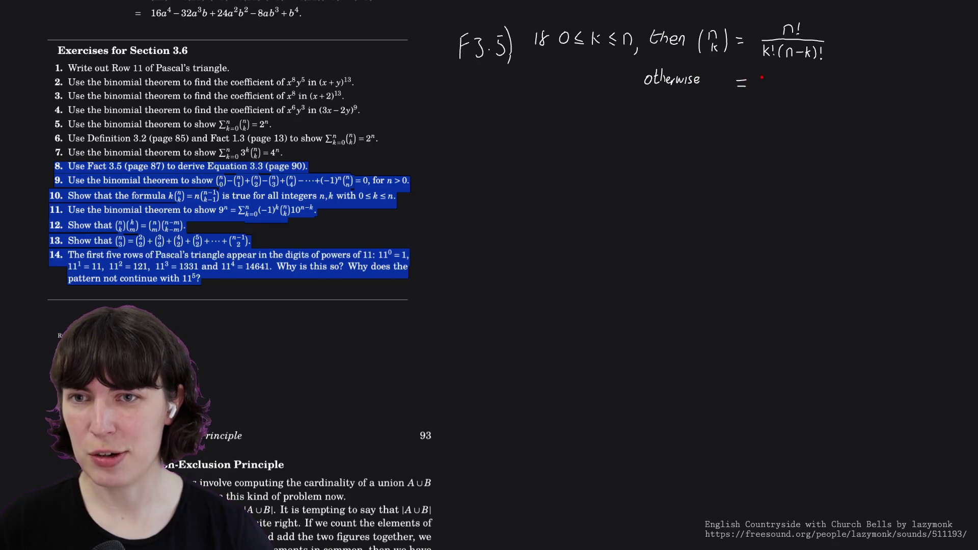
pyautogui.scroll(3, 365, 174)
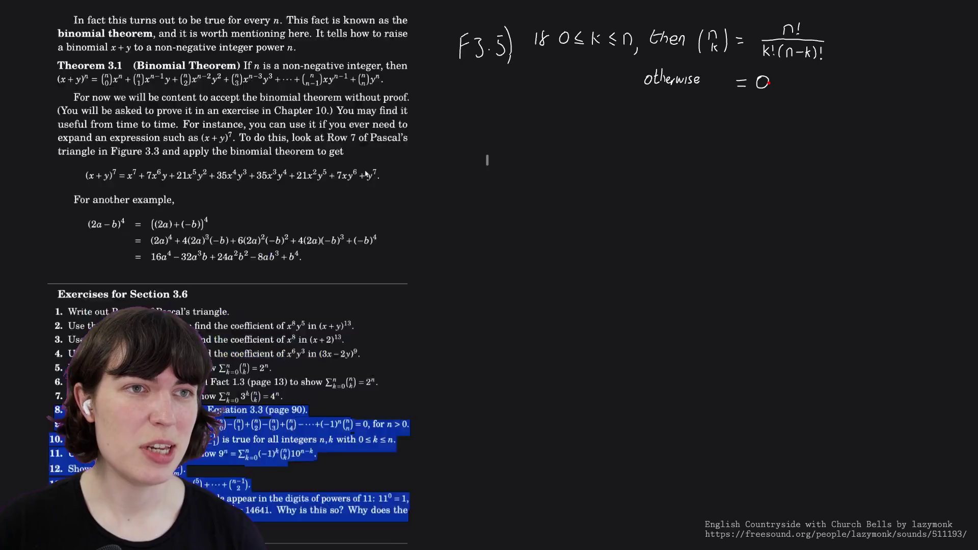
pyautogui.scroll(5, 365, 175)
pyautogui.scroll(-1, 365, 175)
pyautogui.scroll(-6, 365, 174)
pyautogui.scroll(-1, 365, 174)
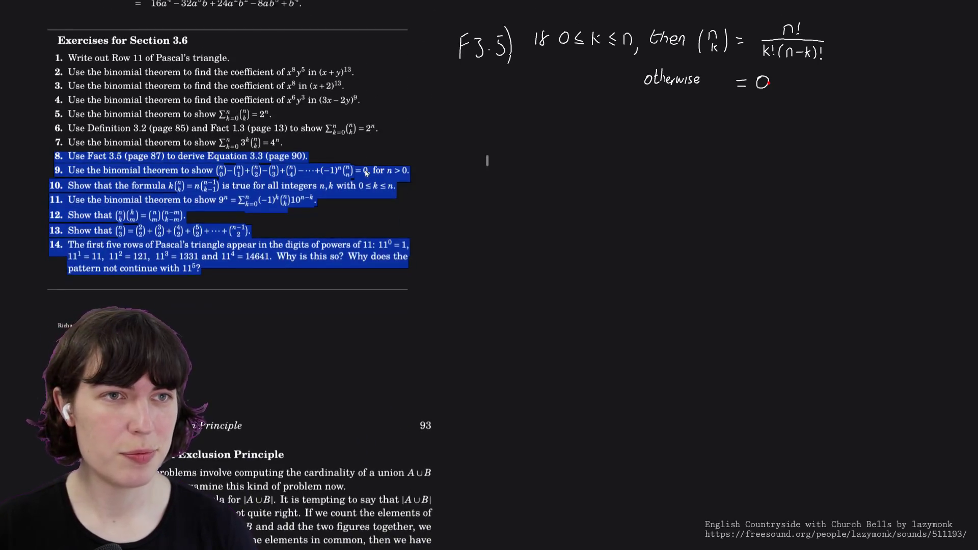
pyautogui.scroll(5, 365, 175)
pyautogui.scroll(5, 366, 174)
pyautogui.scroll(5, 366, 174)
pyautogui.scroll(5, 365, 174)
pyautogui.scroll(5, 365, 175)
pyautogui.scroll(5, 365, 175)
pyautogui.scroll(5, 365, 174)
pyautogui.scroll(2, 366, 174)
pyautogui.scroll(9, 365, 174)
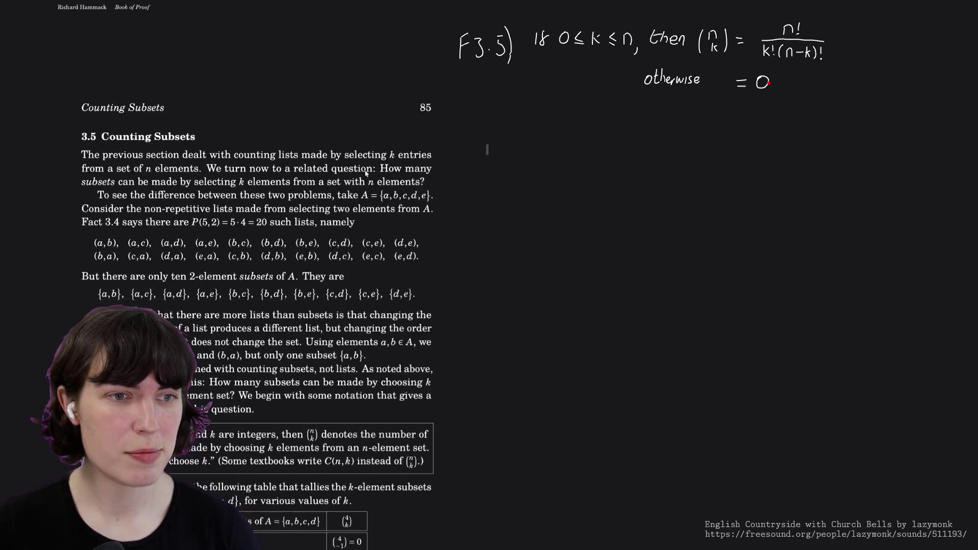
pyautogui.scroll(-5, 365, 174)
pyautogui.scroll(-5, 365, 174)
pyautogui.scroll(-5, 365, 174)
pyautogui.scroll(-2, 365, 174)
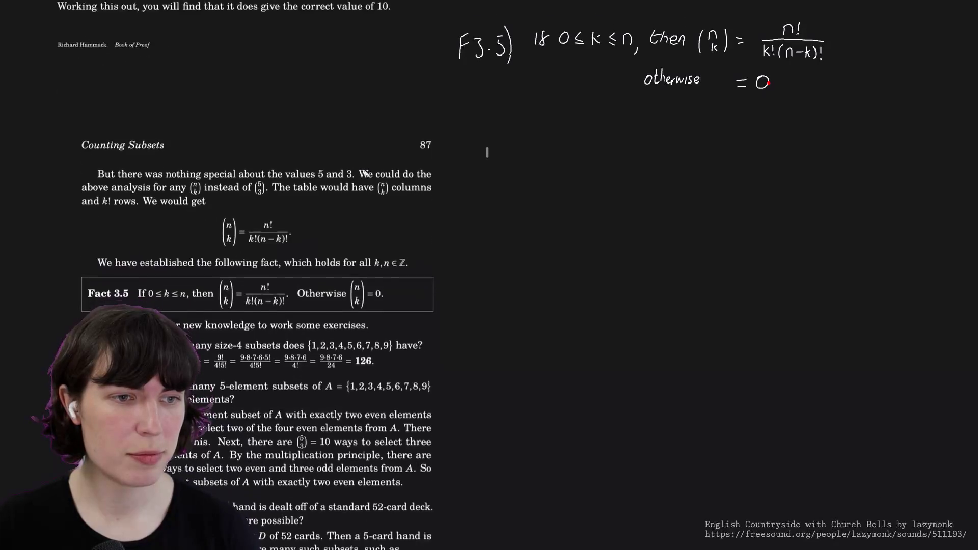
pyautogui.scroll(-1, 366, 174)
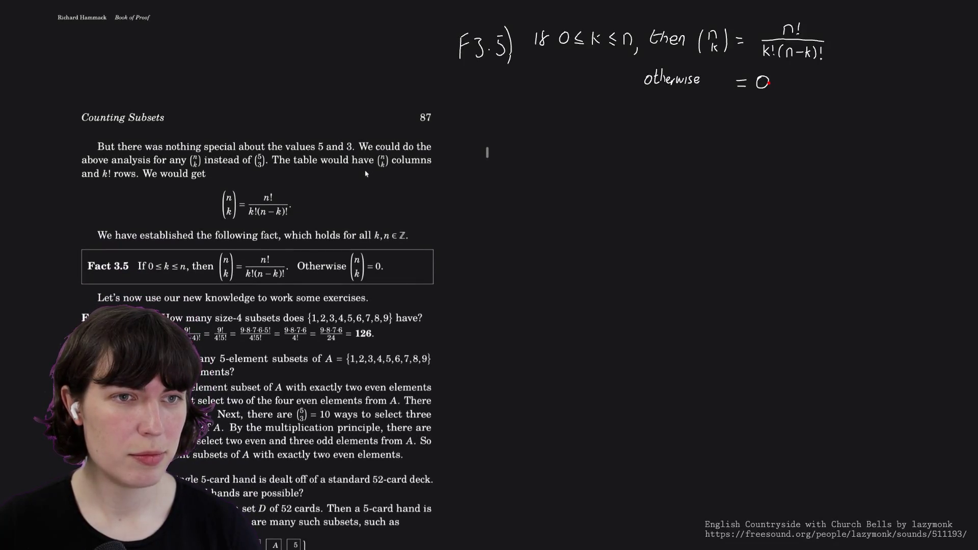
pyautogui.scroll(-2, 365, 175)
pyautogui.scroll(-5, 366, 175)
pyautogui.scroll(-5, 365, 175)
pyautogui.scroll(-5, 365, 175)
pyautogui.scroll(-3, 365, 174)
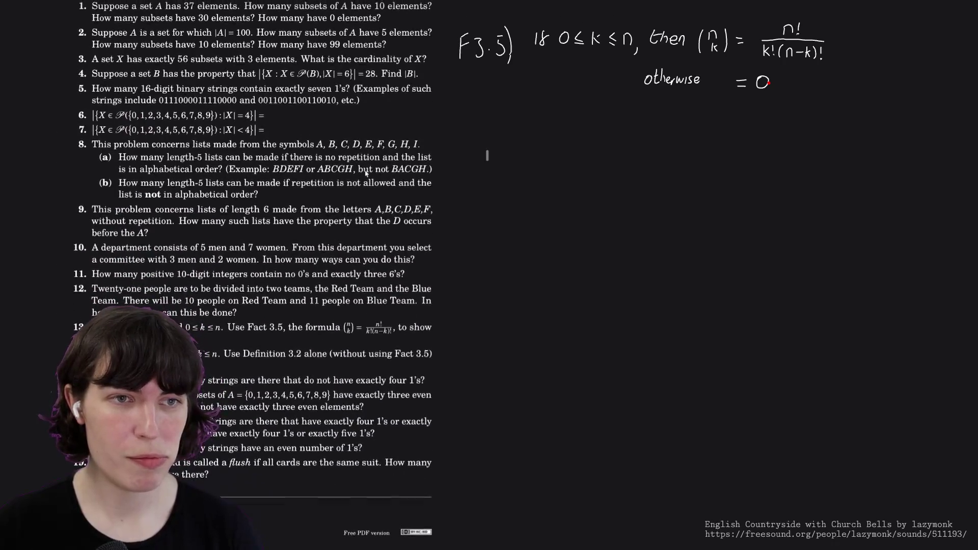
pyautogui.scroll(-1, 365, 174)
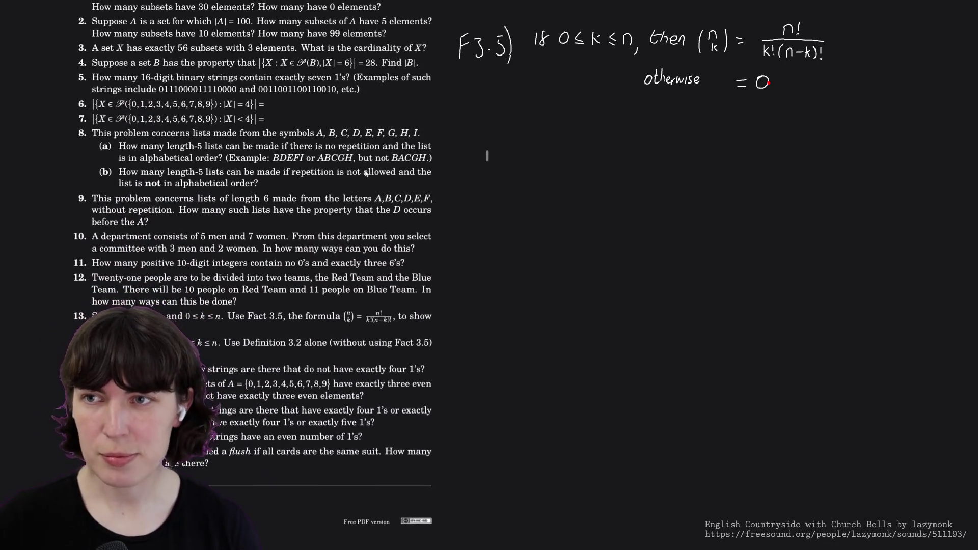
pyautogui.scroll(-5, 365, 175)
pyautogui.scroll(-5, 366, 174)
pyautogui.scroll(-5, 365, 174)
pyautogui.moveTo(365, 174); pyautogui.dragTo(366, 175)
pyautogui.scroll(-2, 365, 175)
pyautogui.scroll(3, 366, 175)
pyautogui.scroll(2, 366, 175)
pyautogui.scroll(1, 366, 174)
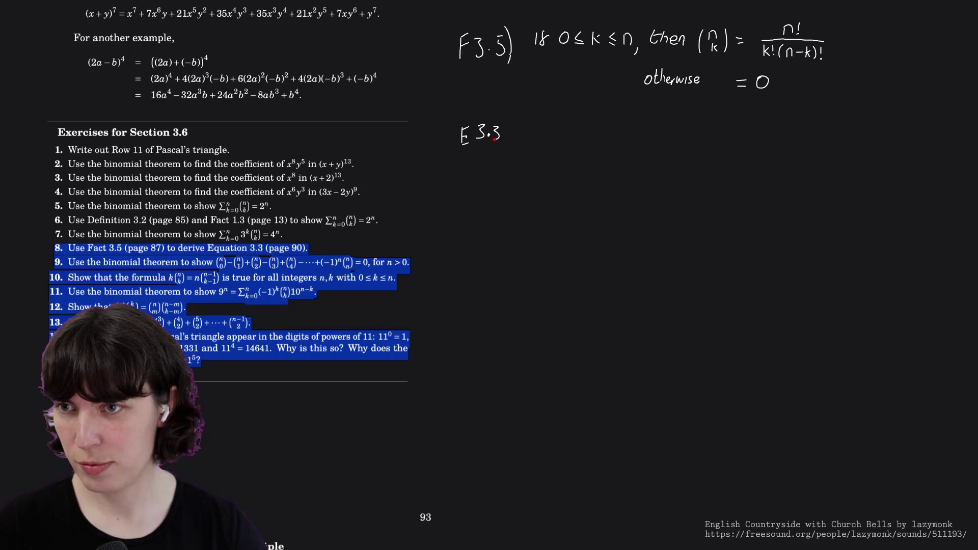
# - Close the E3.3 label and write (n+1 over k) = (n over k−1)
pyautogui.moveTo(509, 131); pyautogui.dragTo(504, 146)
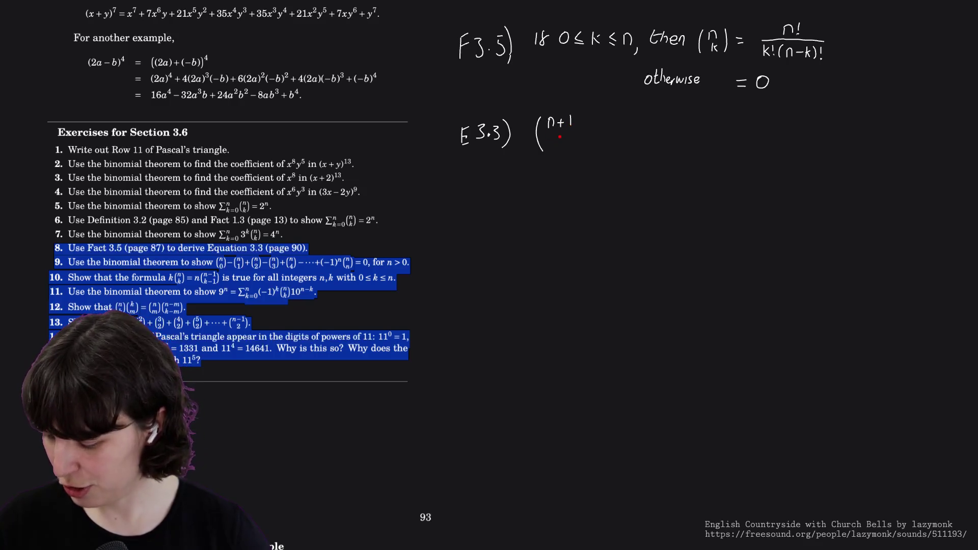
pyautogui.moveTo(557, 142); pyautogui.dragTo(562, 138)
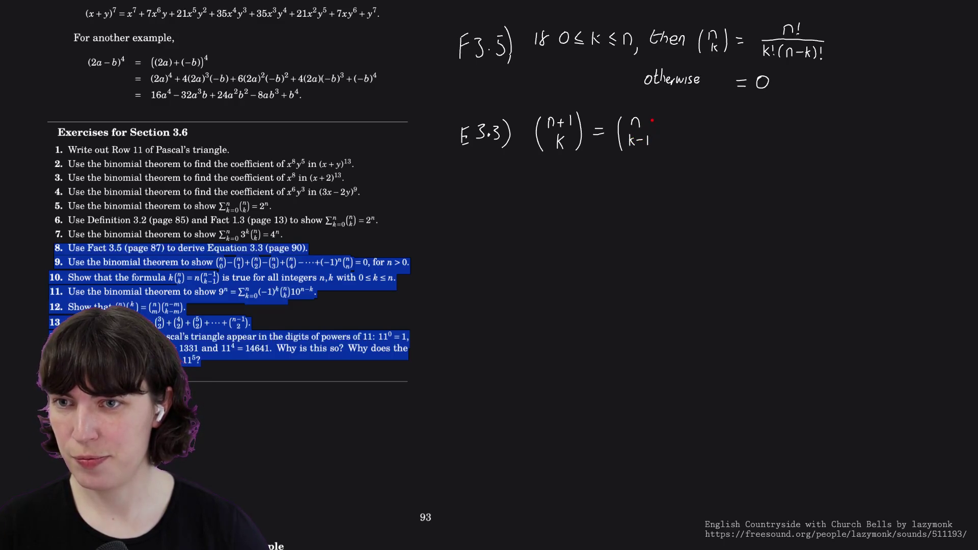
pyautogui.moveTo(652, 118)
pyautogui.mouseDown()
pyautogui.moveTo(653, 152)
pyautogui.moveTo(676, 131)
pyautogui.mouseUp()
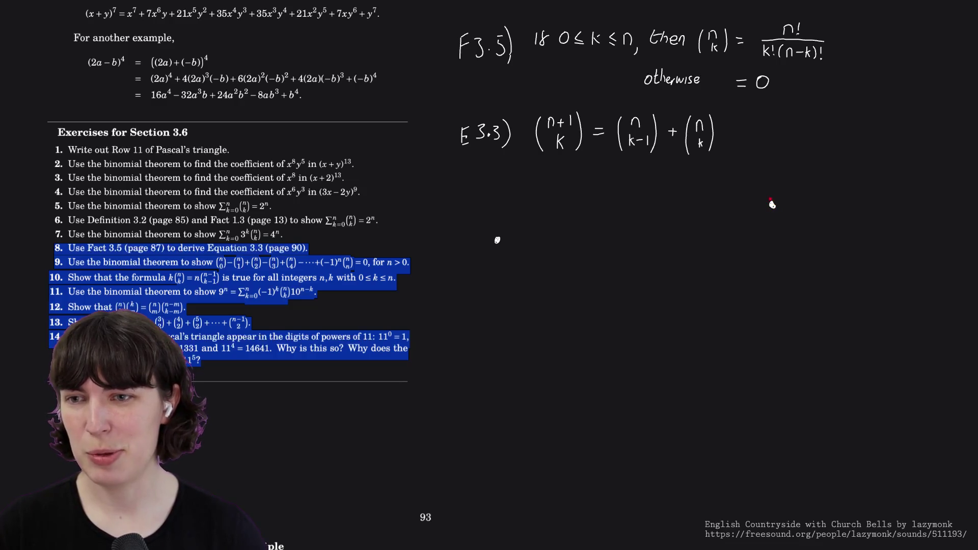
# - Label the left dot S and draw an arrow path from S toward the right dot
pyautogui.moveTo(482, 225); pyautogui.dragTo(480, 235)
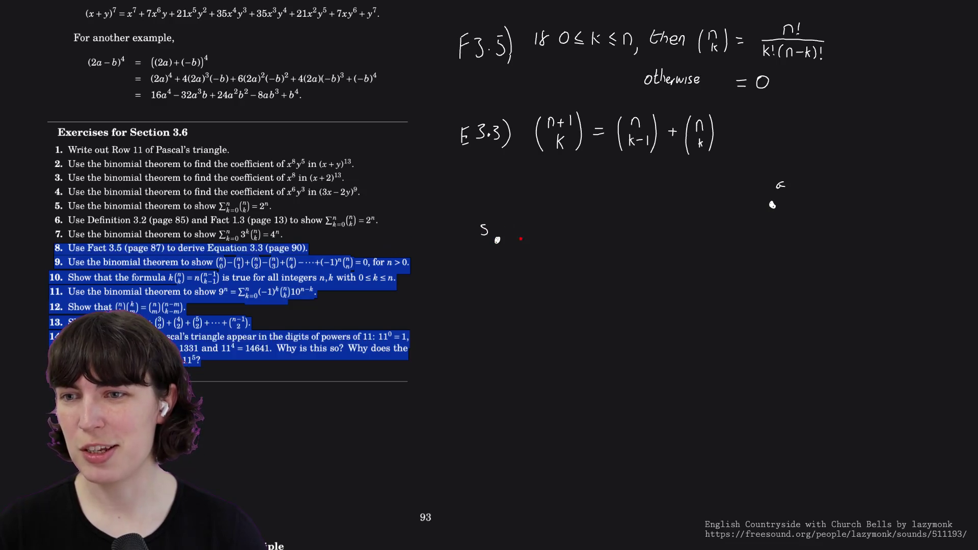
pyautogui.moveTo(497, 239)
pyautogui.mouseDown()
pyautogui.moveTo(516, 224)
pyautogui.moveTo(560, 228)
pyautogui.moveTo(602, 201)
pyautogui.moveTo(757, 203)
pyautogui.mouseUp()
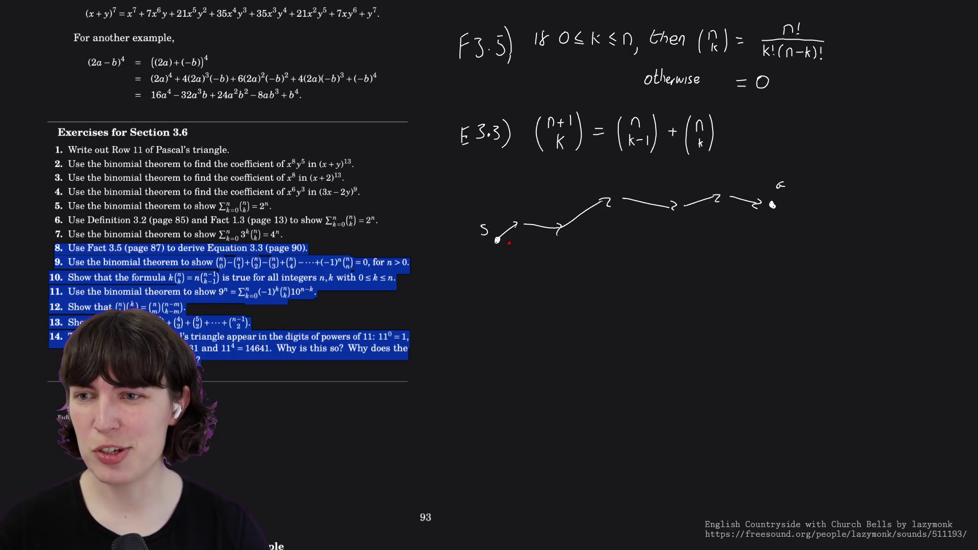
# - Erase the far strokes of the arrow sketch near the right dot
pyautogui.click(746, 201)
pyautogui.click(698, 201)
pyautogui.click(665, 202)
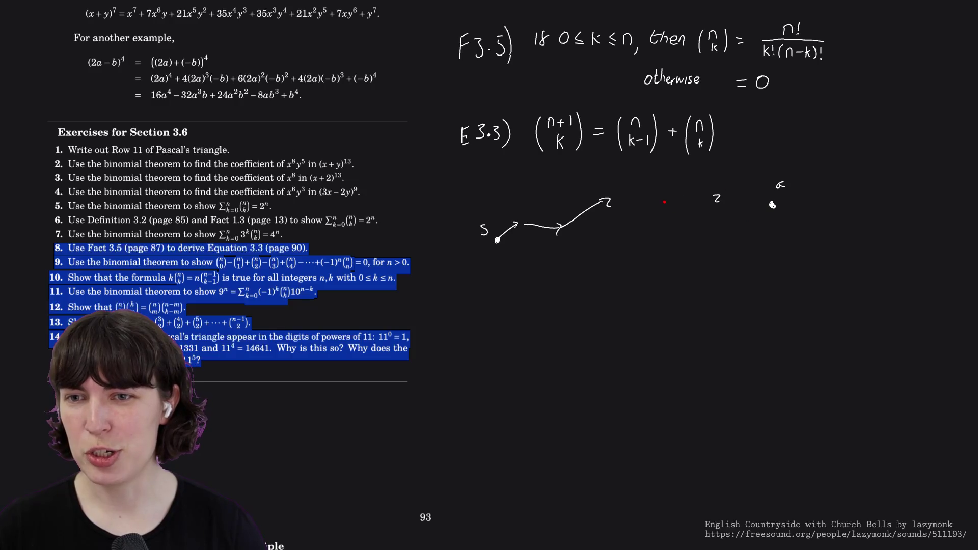
# - Erase the remaining arrow strokes next to the S point
pyautogui.click(585, 214)
pyautogui.click(542, 227)
pyautogui.click(509, 228)
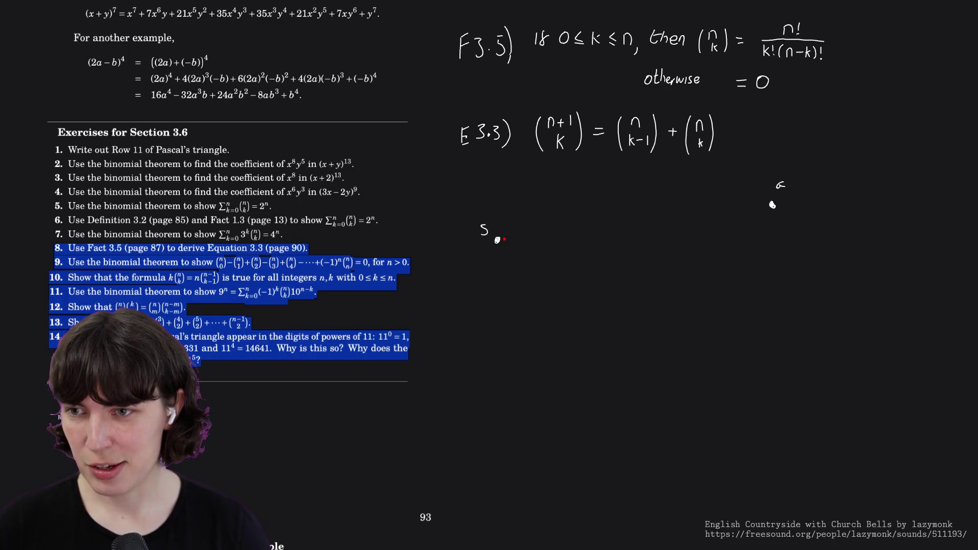
# - Draw arrows from S branching up-right and up-left with question marks, scribbling out one small mark
pyautogui.moveTo(504, 240); pyautogui.dragTo(541, 242)
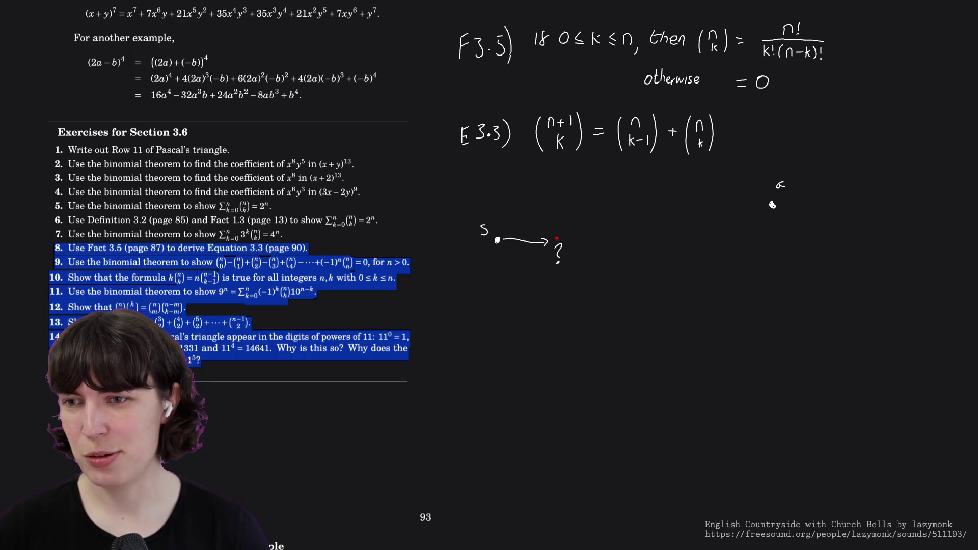
pyautogui.moveTo(556, 239)
pyautogui.mouseDown()
pyautogui.moveTo(586, 221)
pyautogui.moveTo(595, 228)
pyautogui.mouseUp()
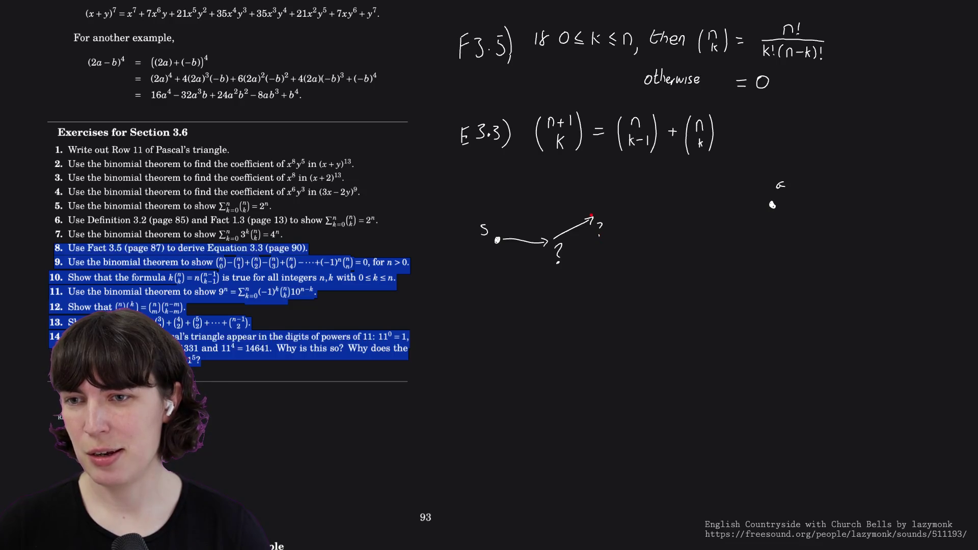
pyautogui.moveTo(592, 217); pyautogui.dragTo(564, 198)
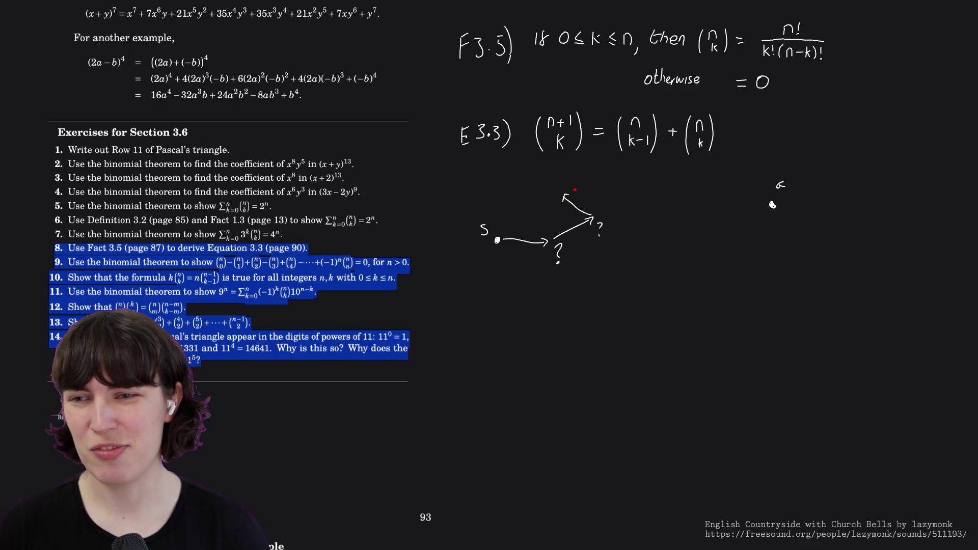
pyautogui.moveTo(574, 188); pyautogui.dragTo(574, 196)
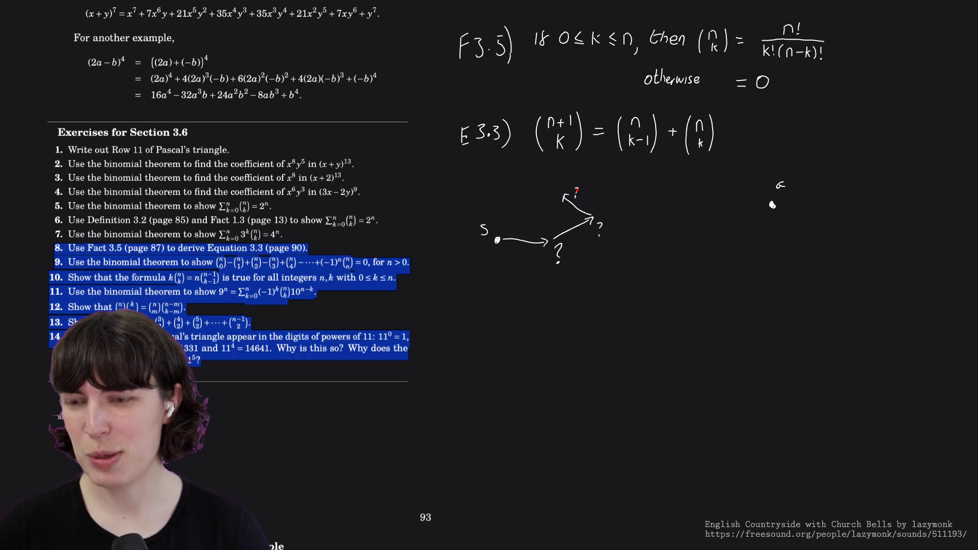
pyautogui.moveTo(574, 189)
pyautogui.mouseDown()
pyautogui.moveTo(569, 204)
pyautogui.moveTo(632, 234)
pyautogui.mouseUp()
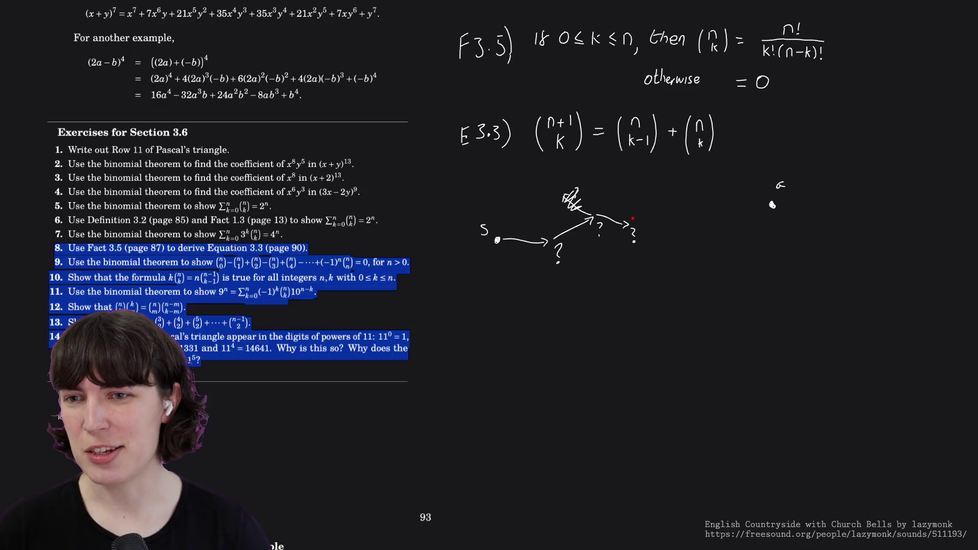
pyautogui.moveTo(631, 222)
pyautogui.mouseDown()
pyautogui.moveTo(611, 200)
pyautogui.moveTo(610, 253)
pyautogui.moveTo(626, 258)
pyautogui.mouseUp()
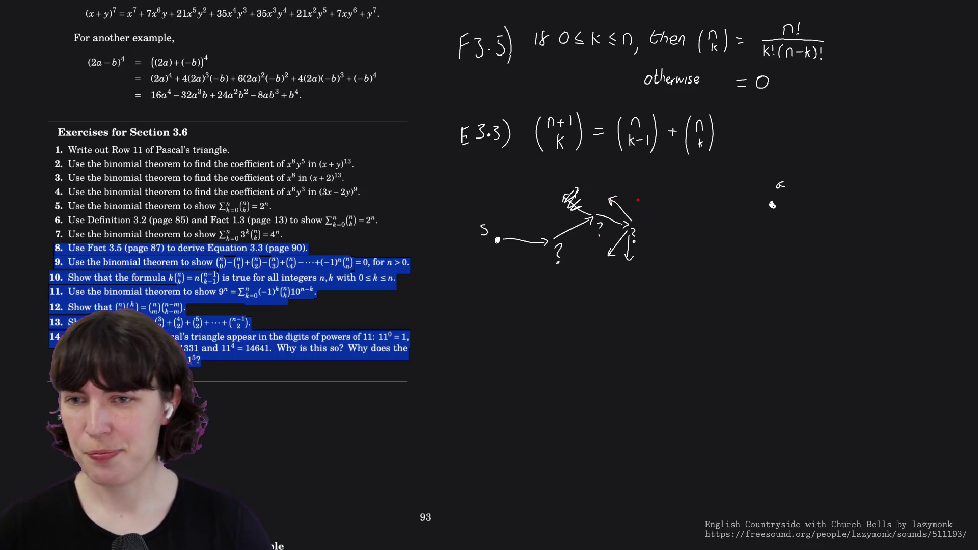
# - Erase the branching arrows and the arrow with its question mark after S
pyautogui.moveTo(629, 202)
pyautogui.mouseDown()
pyautogui.moveTo(630, 253)
pyautogui.moveTo(560, 226)
pyautogui.mouseUp()
pyautogui.moveTo(568, 264); pyautogui.dragTo(543, 237)
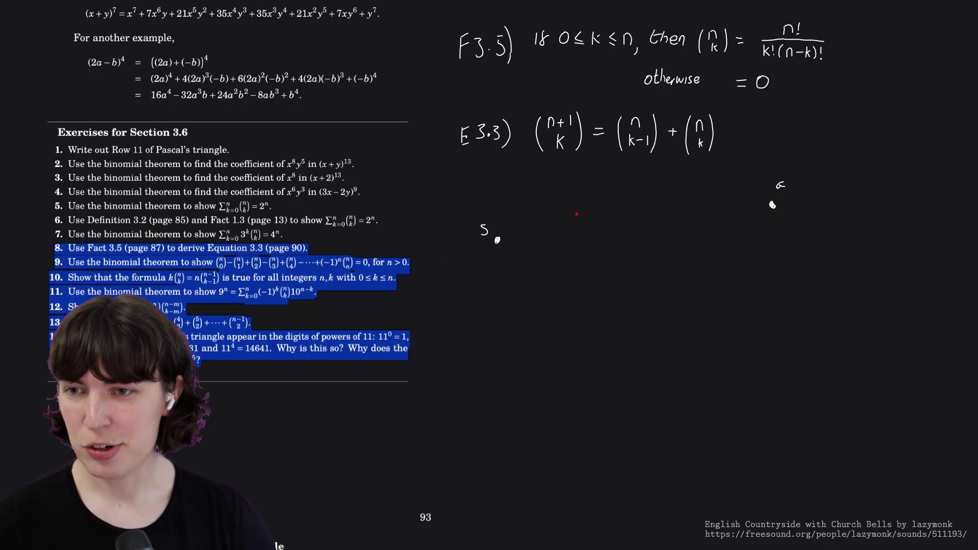
# - Draw an arrow from S with two branch arrows and scribbles, then erase the branches and scribbles
pyautogui.moveTo(497, 240); pyautogui.dragTo(535, 227)
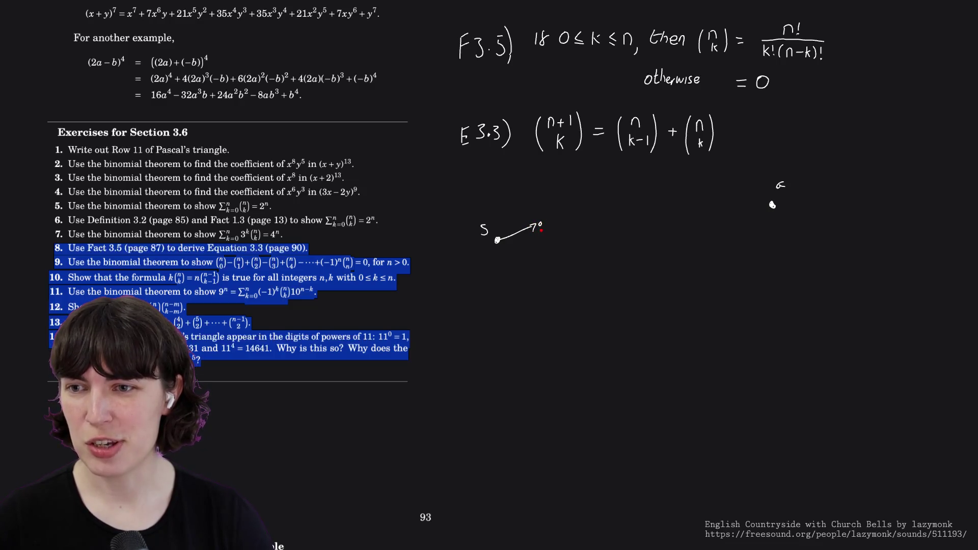
pyautogui.moveTo(544, 219); pyautogui.dragTo(583, 192)
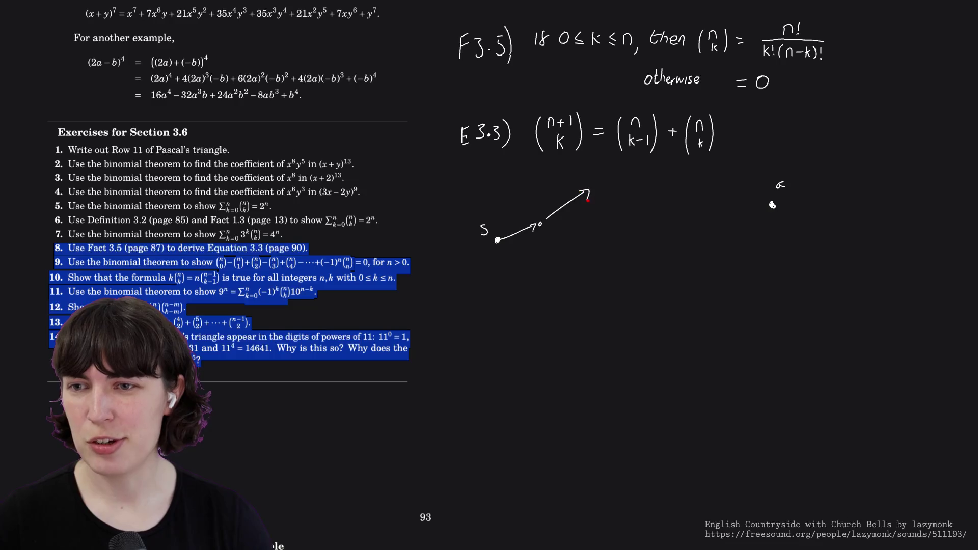
pyautogui.moveTo(548, 225)
pyautogui.mouseDown()
pyautogui.moveTo(587, 228)
pyautogui.moveTo(581, 250)
pyautogui.mouseUp()
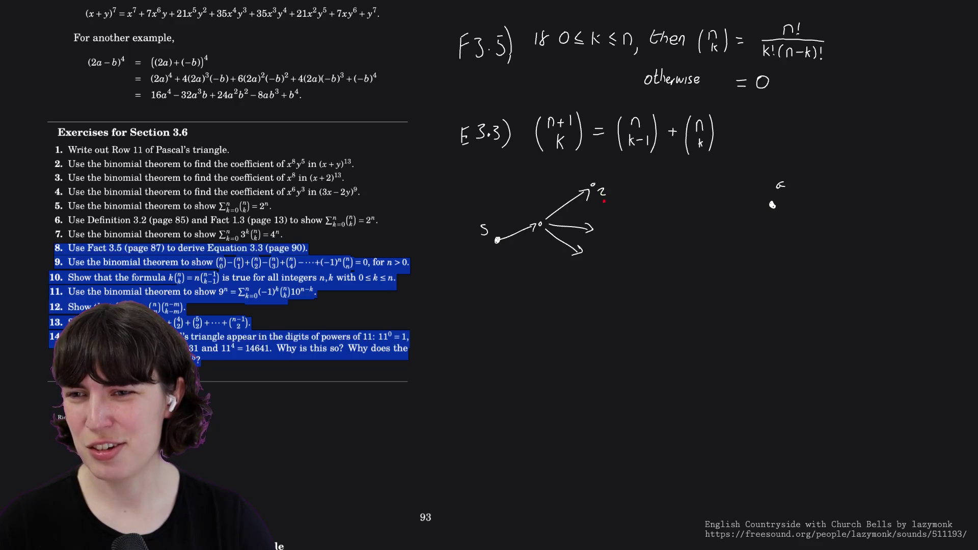
pyautogui.moveTo(587, 196); pyautogui.dragTo(572, 209)
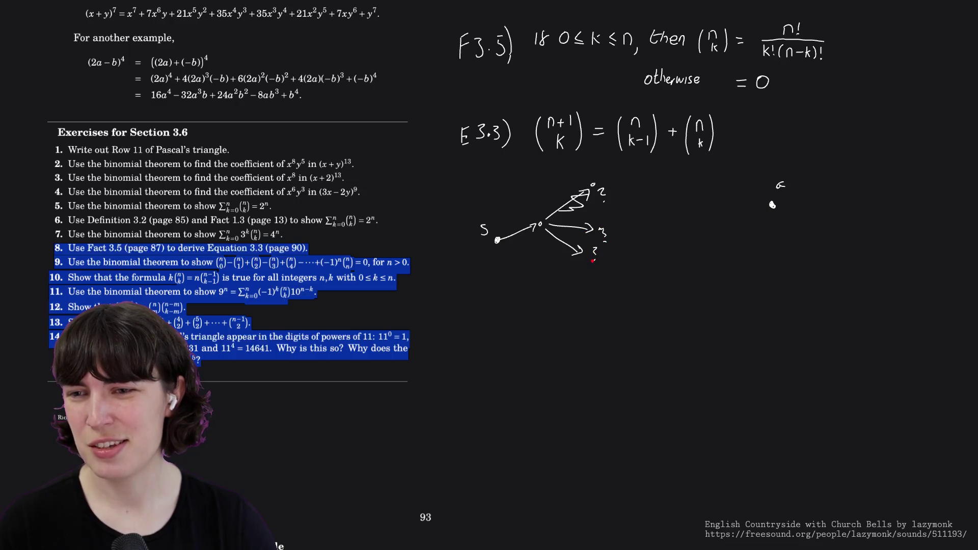
pyautogui.moveTo(565, 235); pyautogui.dragTo(577, 223)
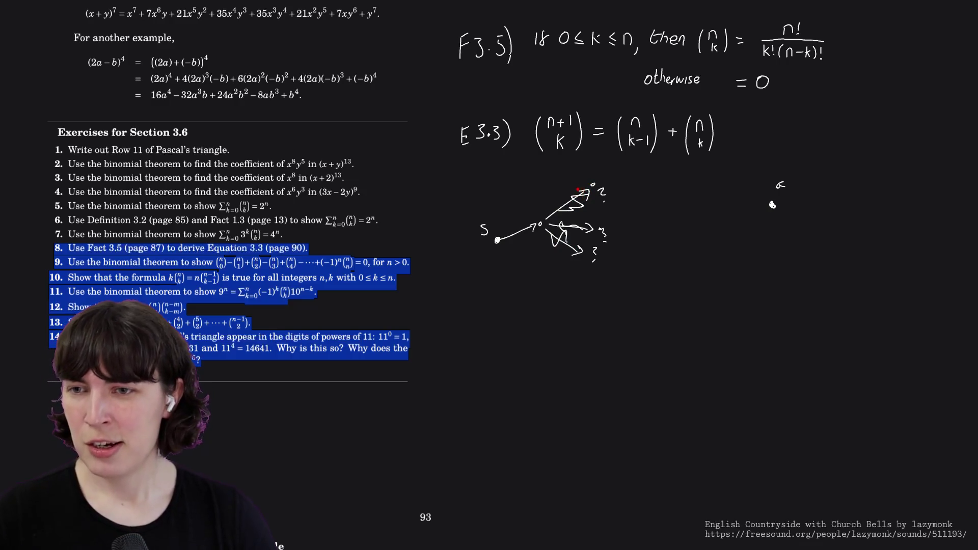
pyautogui.moveTo(586, 186)
pyautogui.mouseDown()
pyautogui.moveTo(579, 242)
pyautogui.moveTo(554, 231)
pyautogui.moveTo(605, 232)
pyautogui.mouseUp()
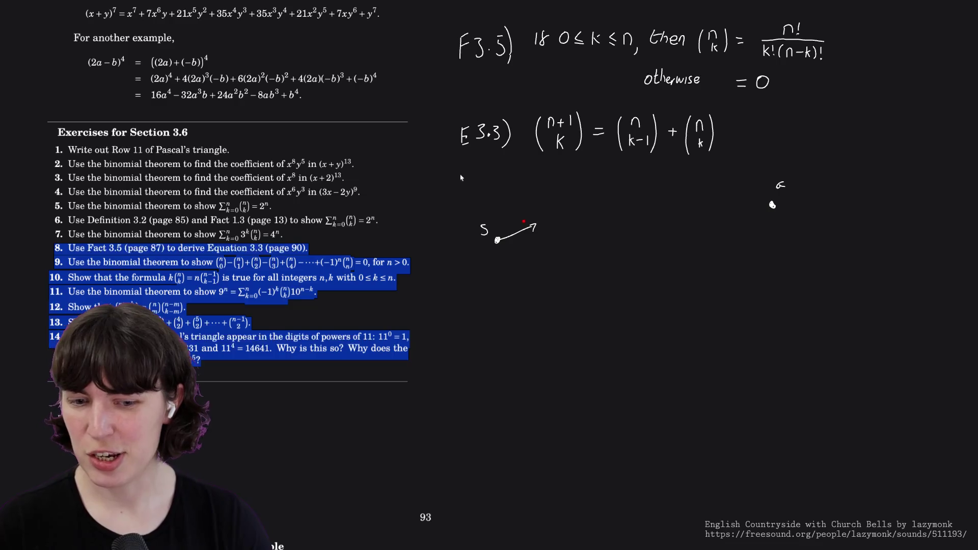
# - Erase the last arrow from S and bring up the ink colour choices
pyautogui.click(523, 225)
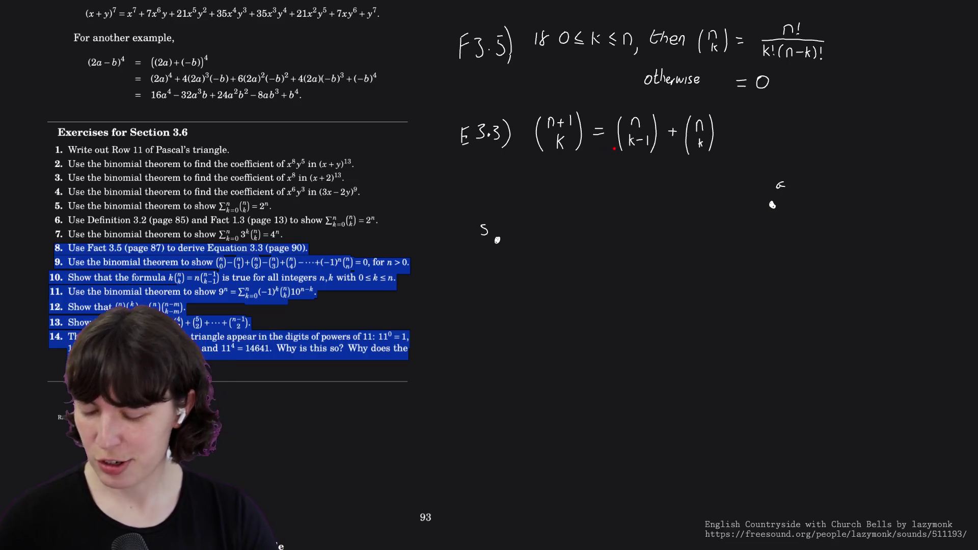
pyautogui.rightClick(609, 168)
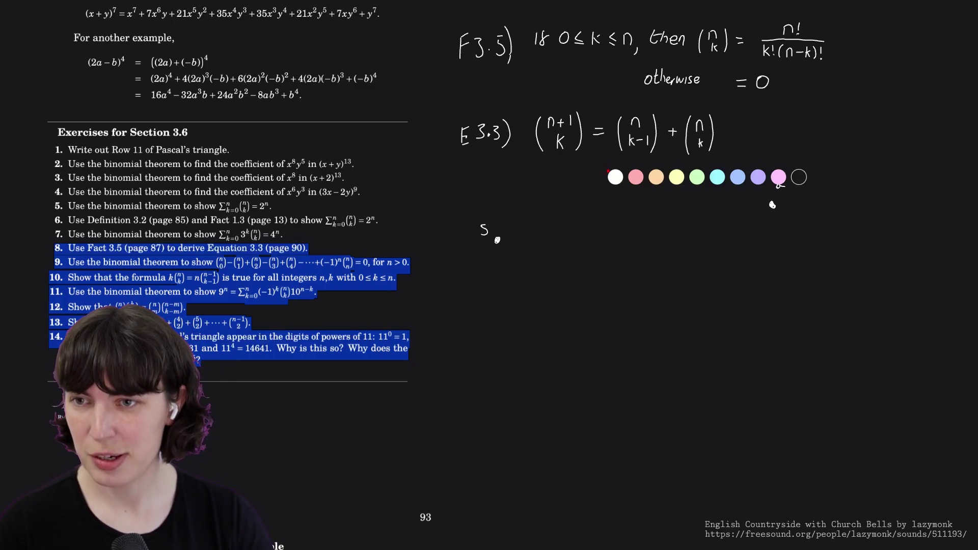
# - Switch to orange ink and bracket Equation 3.3's right side, then undo that bracket
pyautogui.click(652, 176)
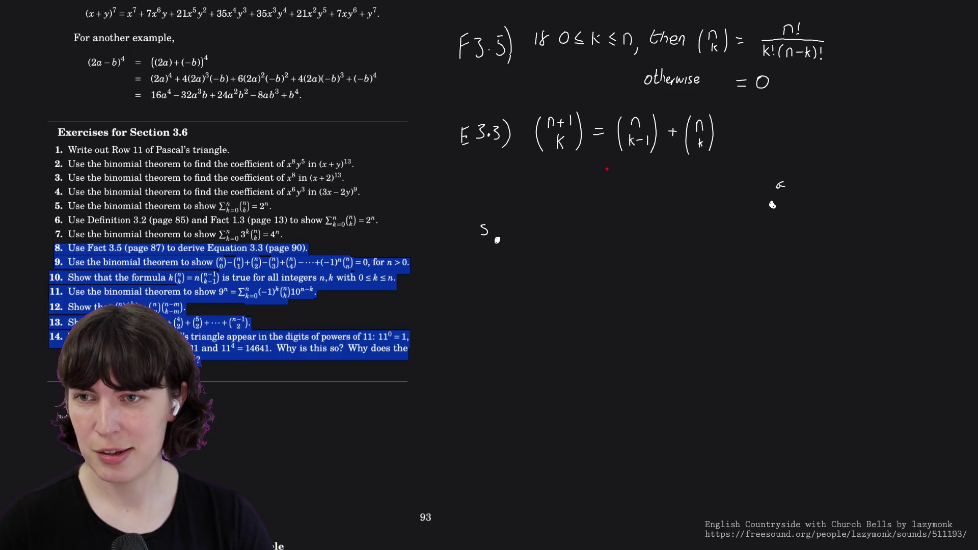
pyautogui.moveTo(611, 149); pyautogui.dragTo(725, 155)
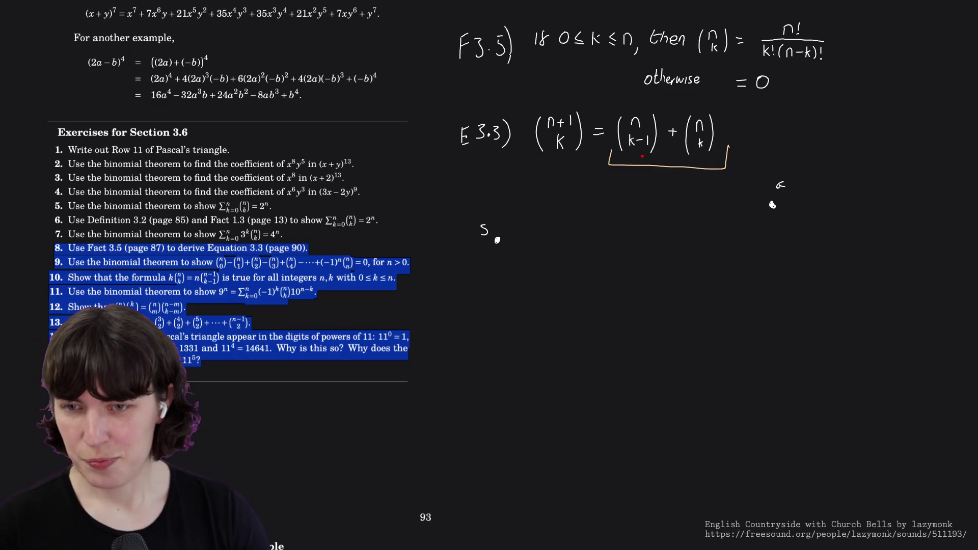
pyautogui.hotkey('ctrl', 'z')
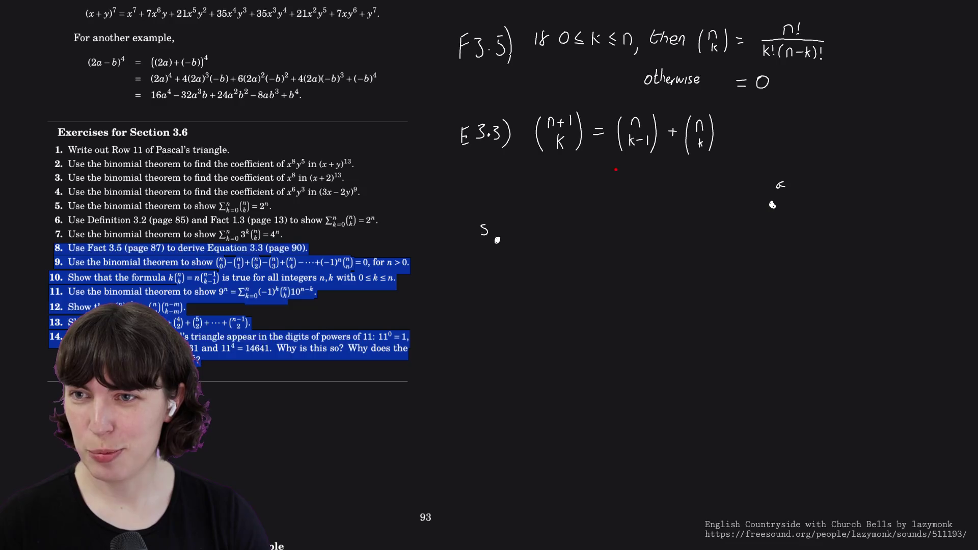
# - Draw orange arrows under the E3.3 binomials and a hook under k!(n−k)!, erasing a stray arrow
pyautogui.moveTo(617, 165); pyautogui.dragTo(586, 164)
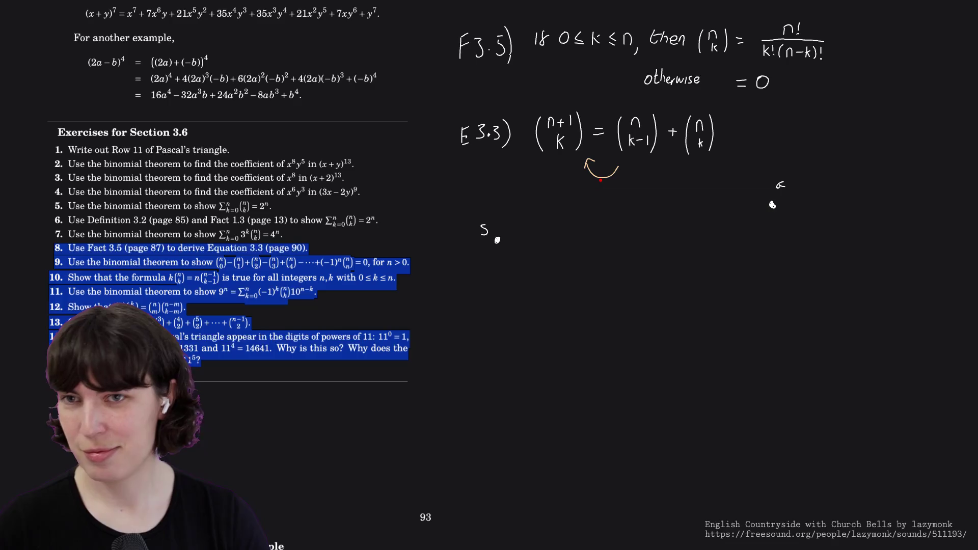
pyautogui.moveTo(832, 55); pyautogui.dragTo(815, 64)
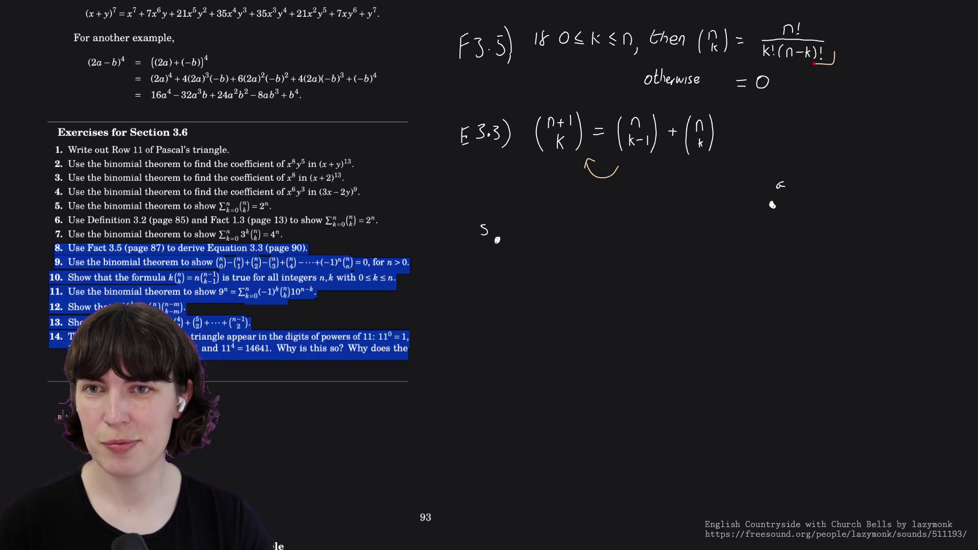
pyautogui.moveTo(563, 176); pyautogui.dragTo(564, 160)
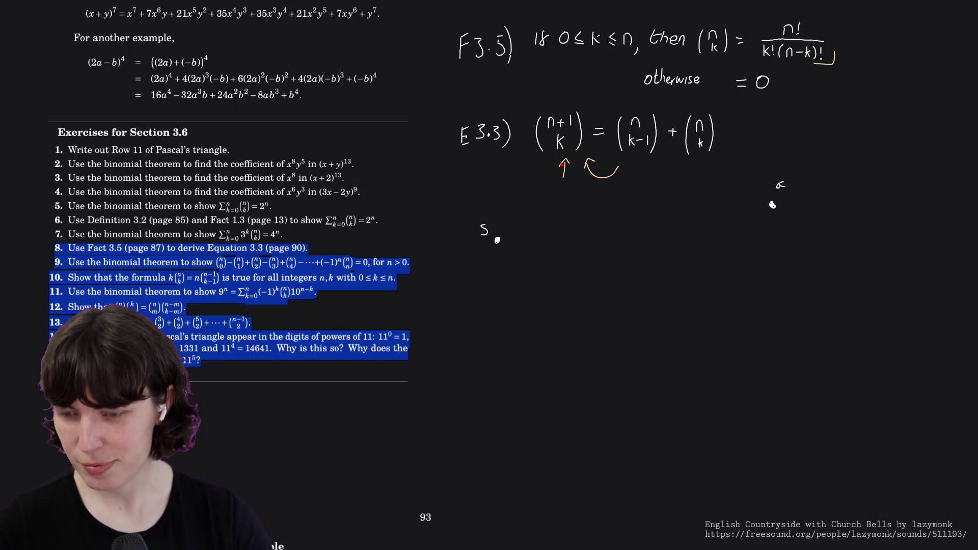
pyautogui.moveTo(566, 172); pyautogui.dragTo(583, 168)
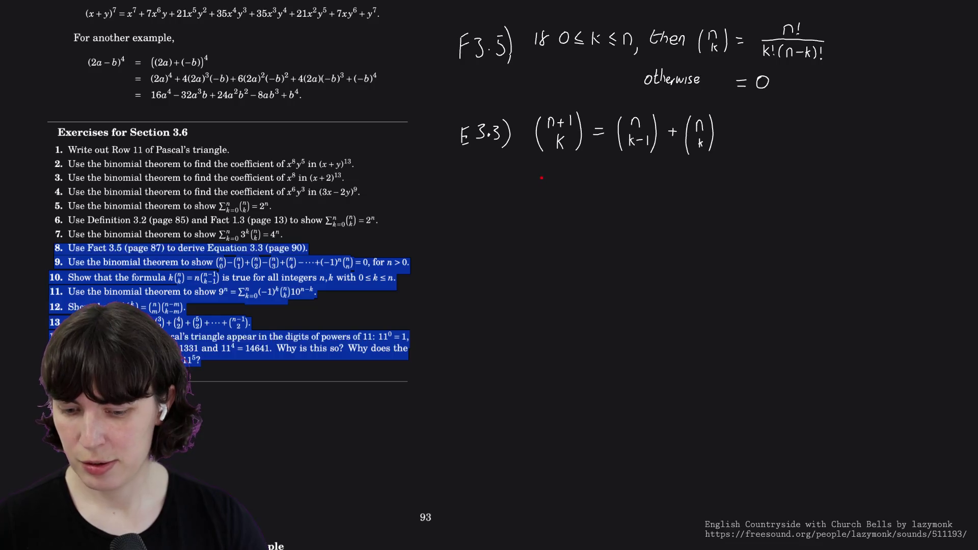
# - Switch to cyan ink, undoing the false-start bracket strokes below Equation 3.3
pyautogui.moveTo(540, 178); pyautogui.dragTo(539, 208)
pyautogui.hotkey('ctrl', 'z')
pyautogui.rightClick(573, 197)
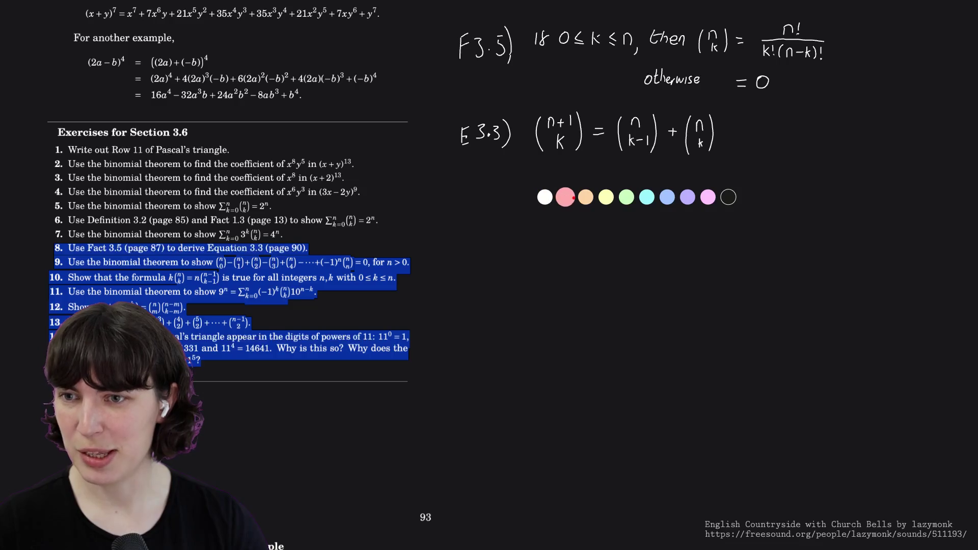
pyautogui.click(646, 198)
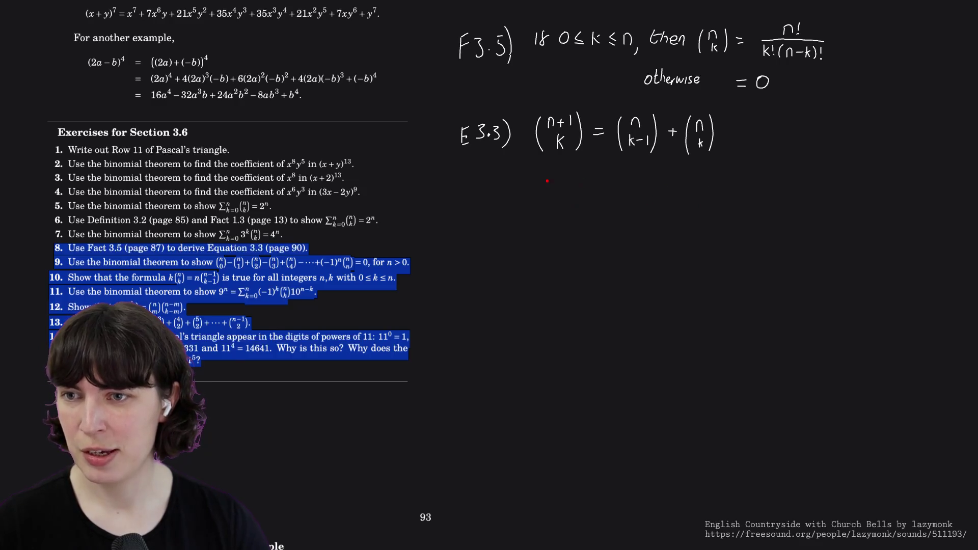
pyautogui.moveTo(537, 175); pyautogui.dragTo(540, 216)
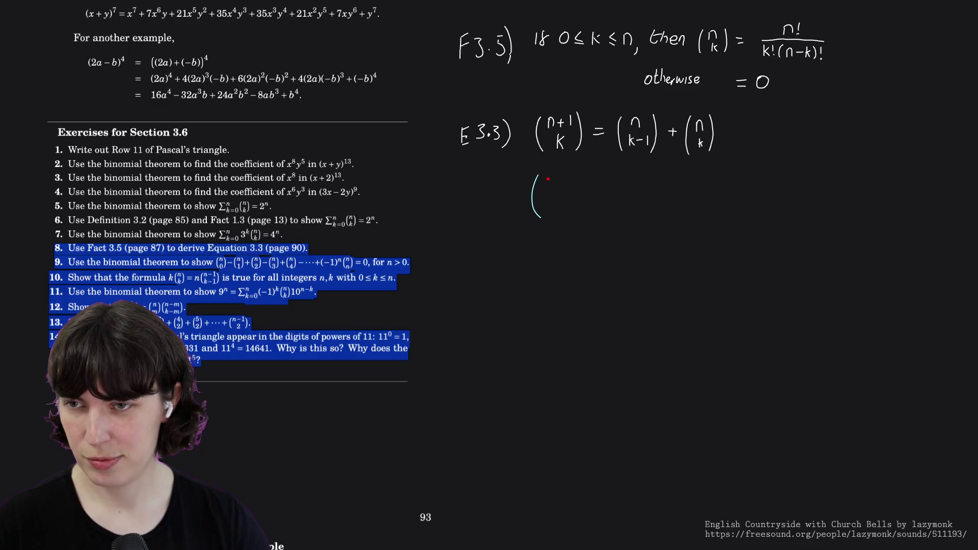
pyautogui.hotkey('ctrl', 'z')
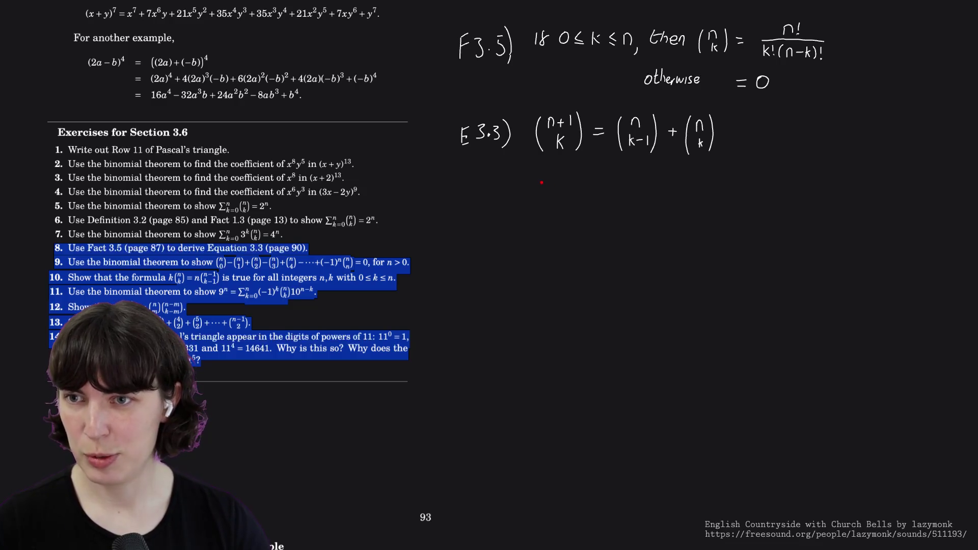
pyautogui.hotkey('ctrl', 'z')
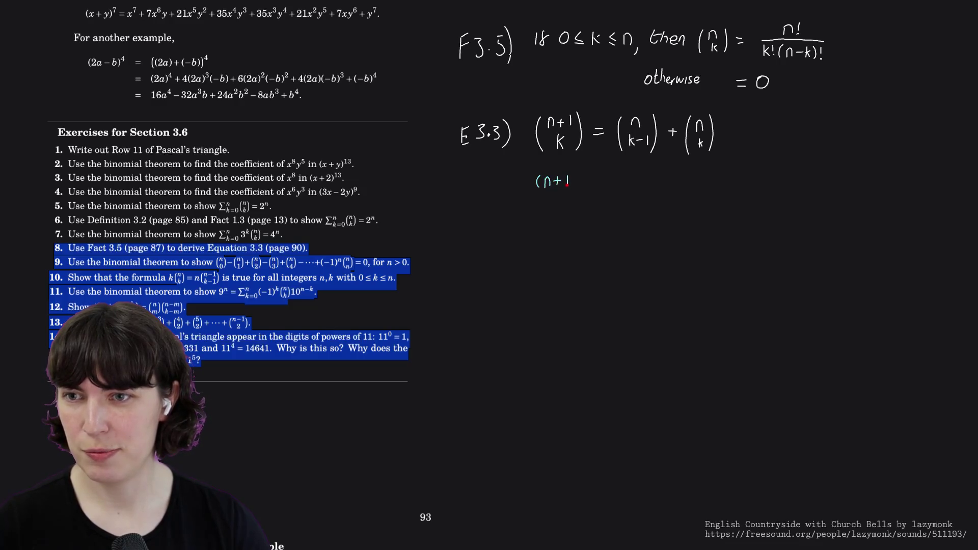
# - Write the numerator (n+1)! with a fraction bar beneath it, undoing a denominator slip
pyautogui.moveTo(572, 175); pyautogui.dragTo(573, 188)
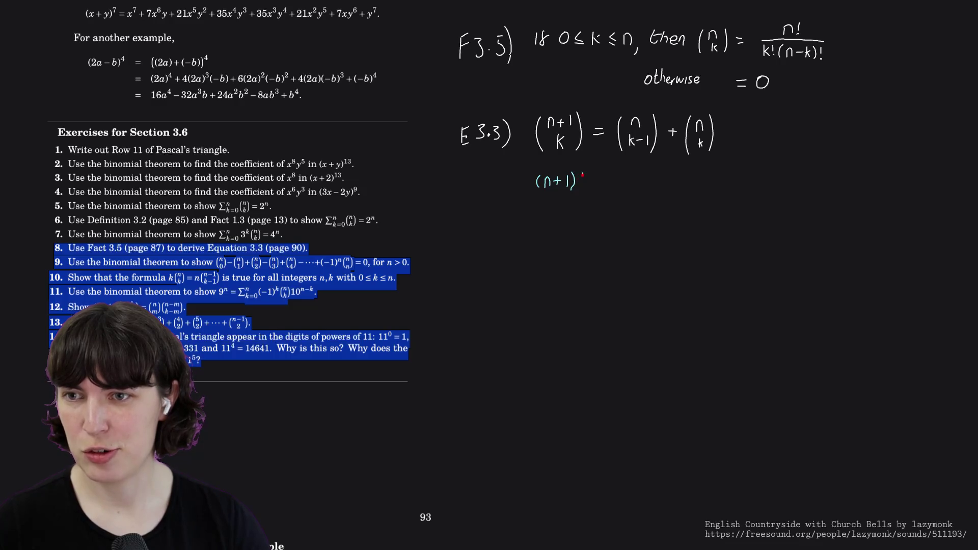
pyautogui.click(581, 186)
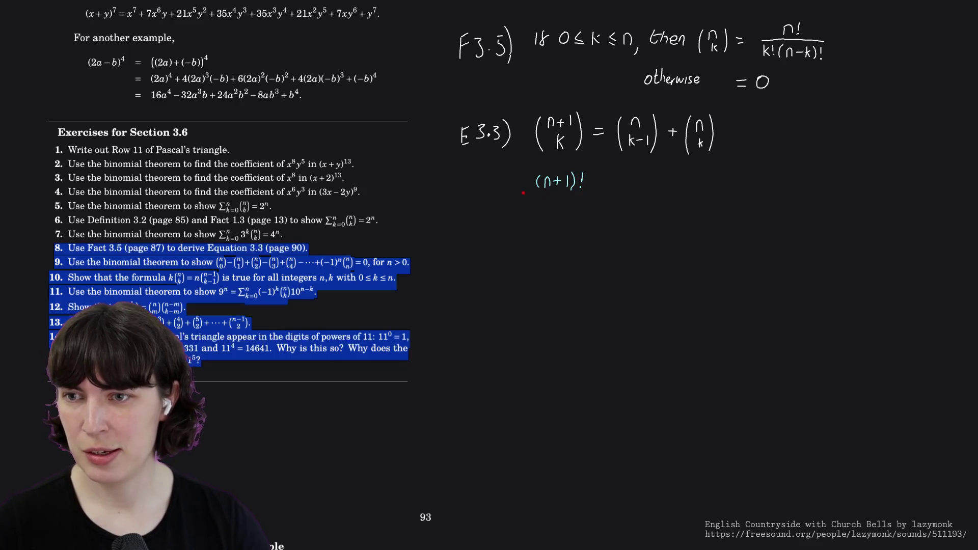
pyautogui.moveTo(528, 191); pyautogui.dragTo(606, 195)
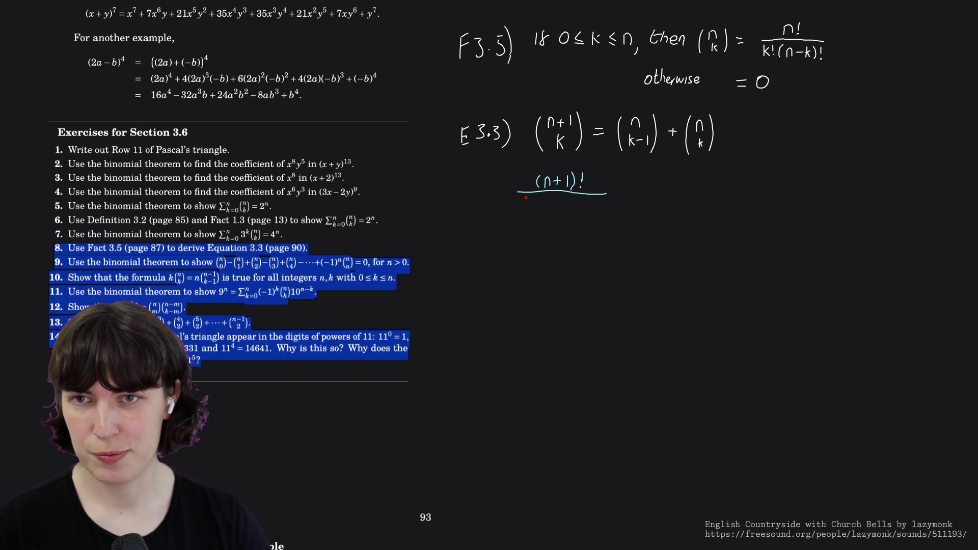
pyautogui.moveTo(524, 198)
pyautogui.mouseDown()
pyautogui.moveTo(525, 208)
pyautogui.moveTo(556, 205)
pyautogui.mouseUp()
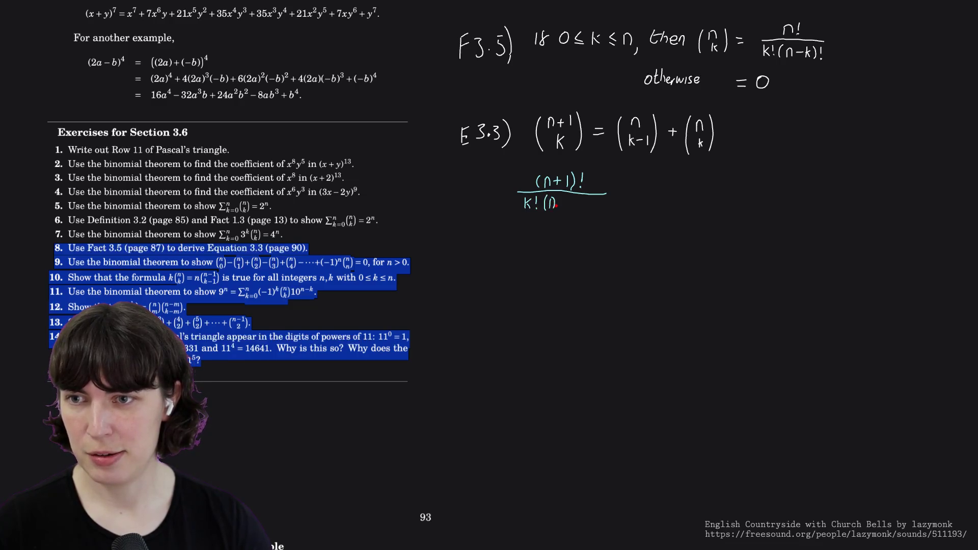
pyautogui.hotkey('ctrl', 'z')
pyautogui.hotkey('ctrl', 'z')
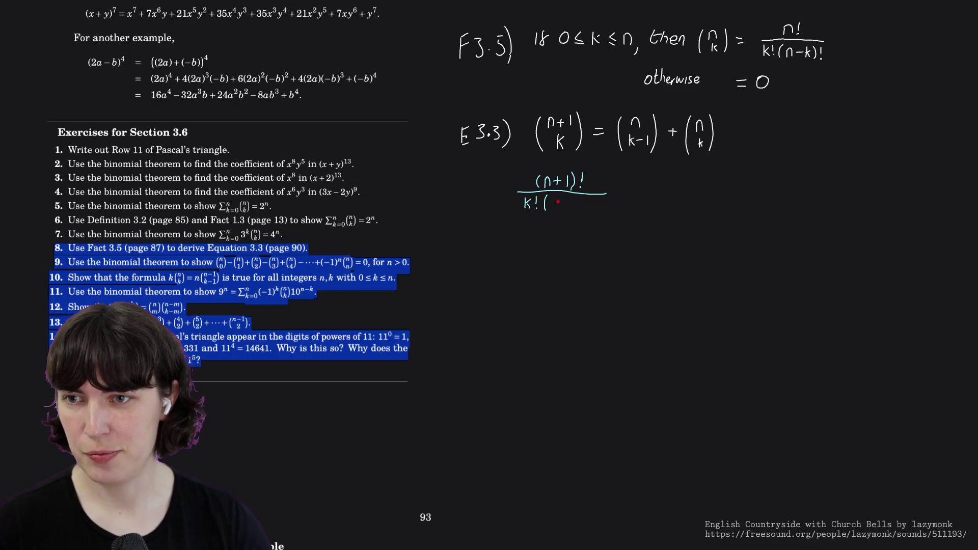
# - Write the denominator k!((n+1)−k)! and lengthen the fraction bar to span it
pyautogui.moveTo(552, 197); pyautogui.dragTo(550, 211)
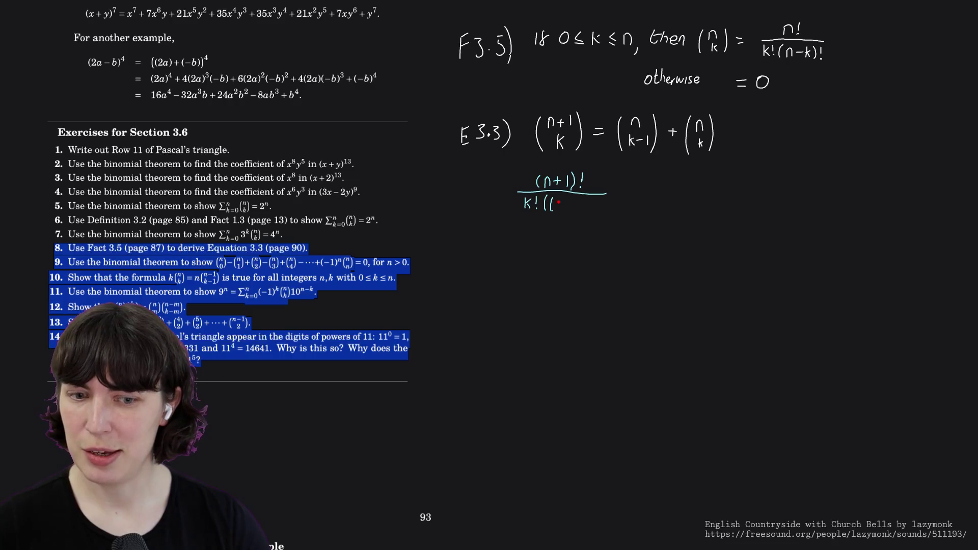
pyautogui.moveTo(557, 206); pyautogui.dragTo(561, 207)
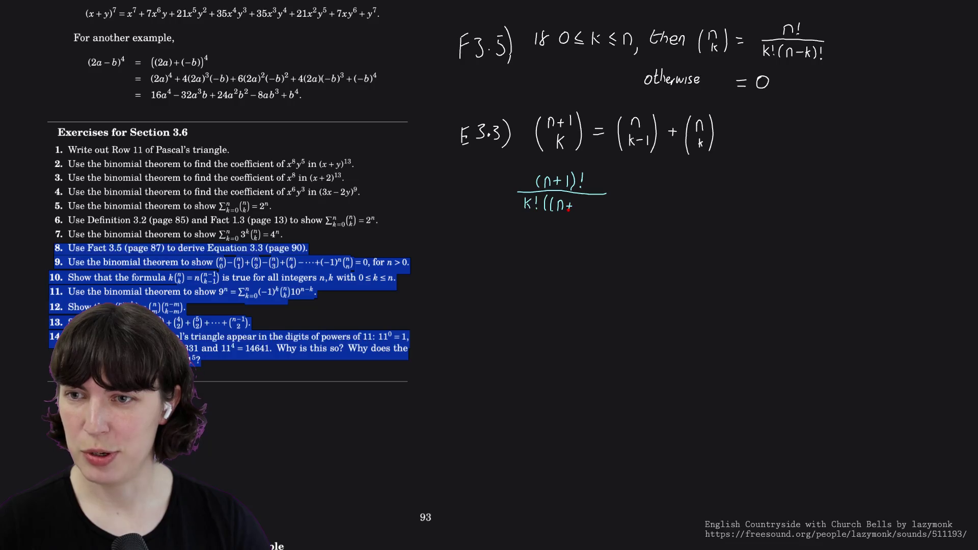
pyautogui.moveTo(584, 199)
pyautogui.mouseDown()
pyautogui.moveTo(584, 211)
pyautogui.moveTo(612, 211)
pyautogui.mouseUp()
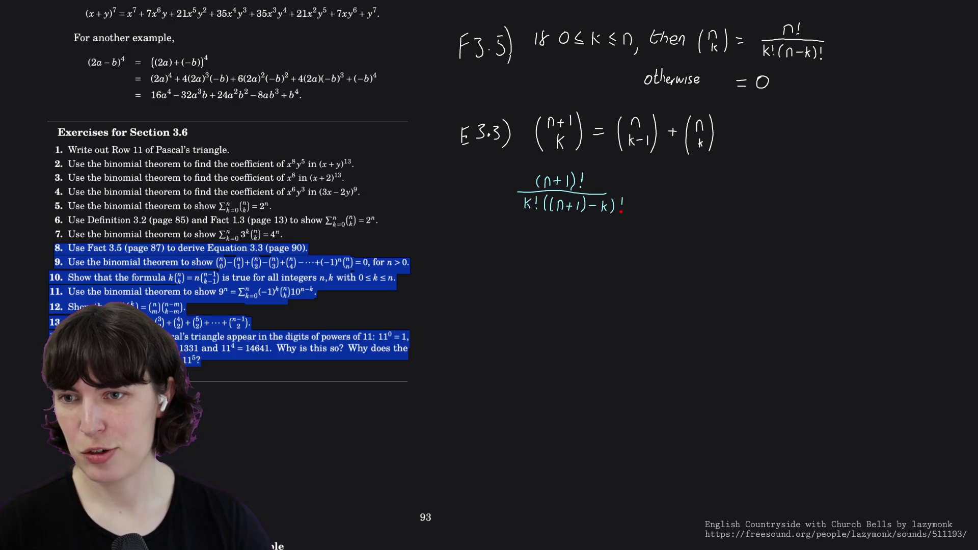
pyautogui.click(620, 211)
pyautogui.moveTo(608, 194); pyautogui.dragTo(629, 193)
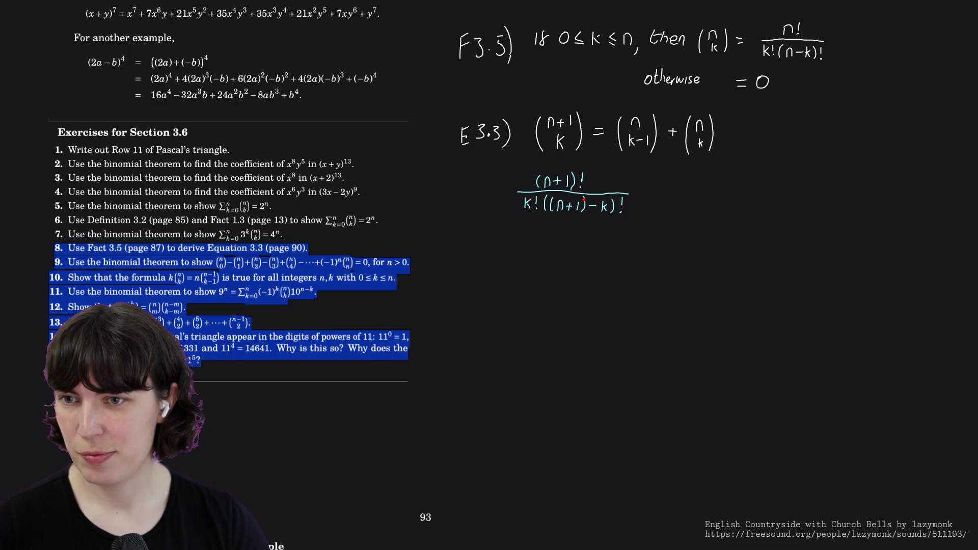
pyautogui.click(583, 200)
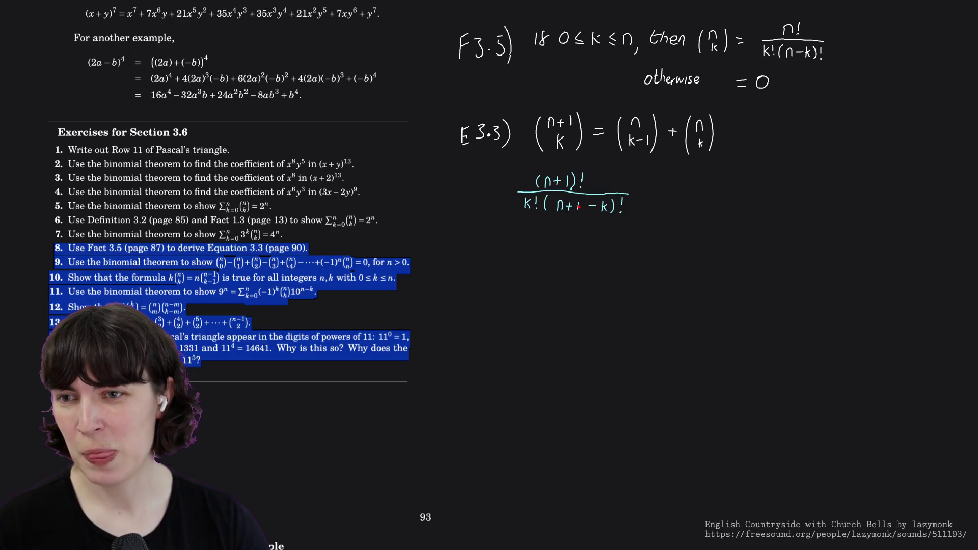
# - Work out n−k+1 below, rewrite the denominator as k!(n−k+1)!, and add a circled G label
pyautogui.moveTo(557, 226); pyautogui.dragTo(576, 225)
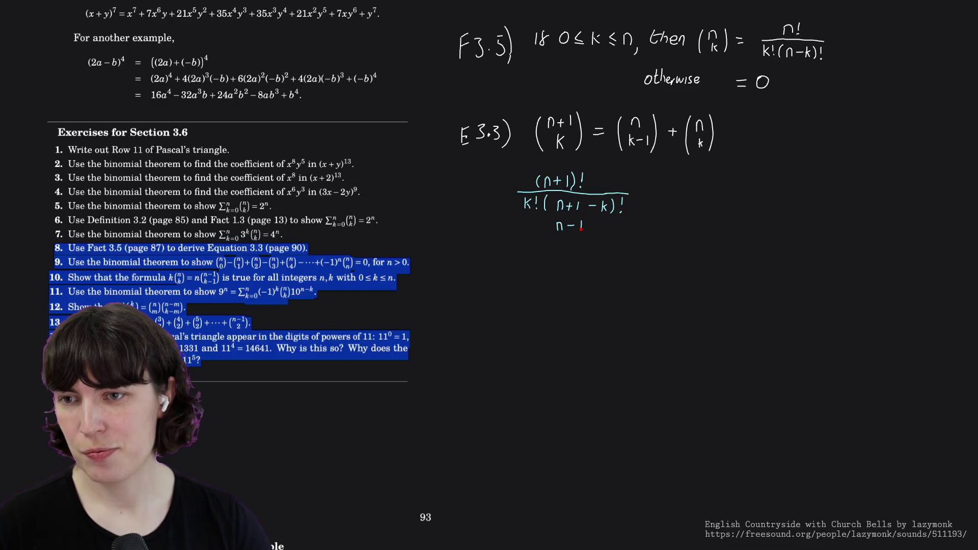
pyautogui.moveTo(593, 225); pyautogui.dragTo(608, 230)
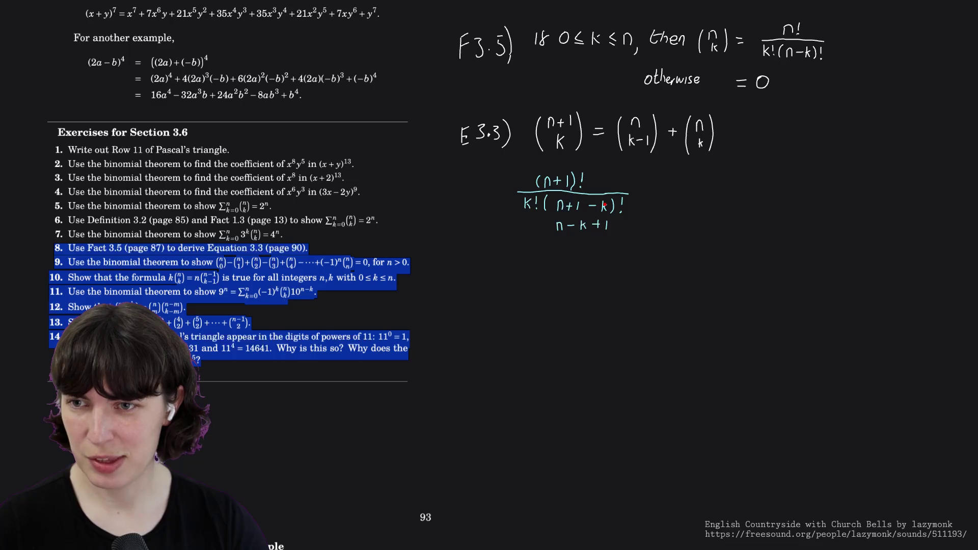
pyautogui.moveTo(603, 205); pyautogui.dragTo(555, 200)
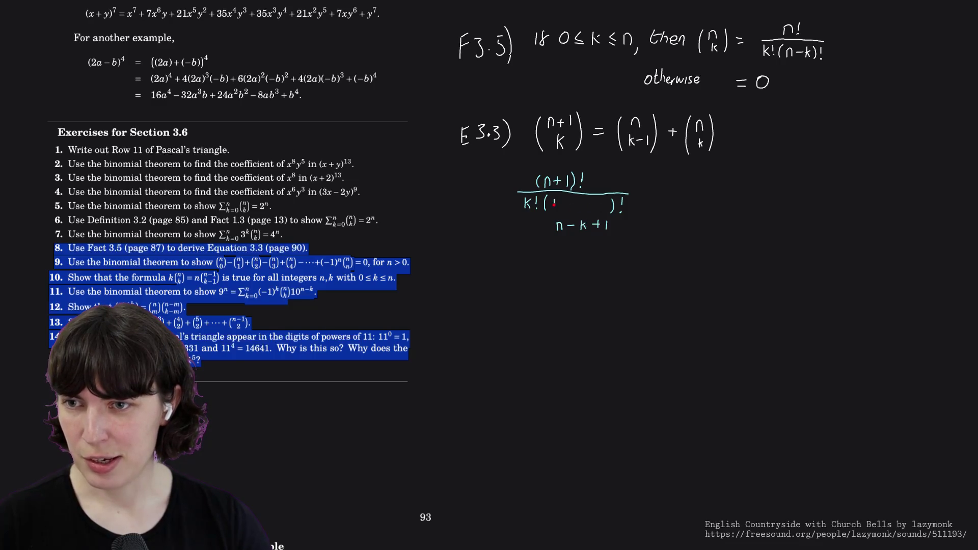
pyautogui.moveTo(566, 202)
pyautogui.mouseDown()
pyautogui.moveTo(578, 210)
pyautogui.moveTo(600, 204)
pyautogui.moveTo(608, 225)
pyautogui.mouseUp()
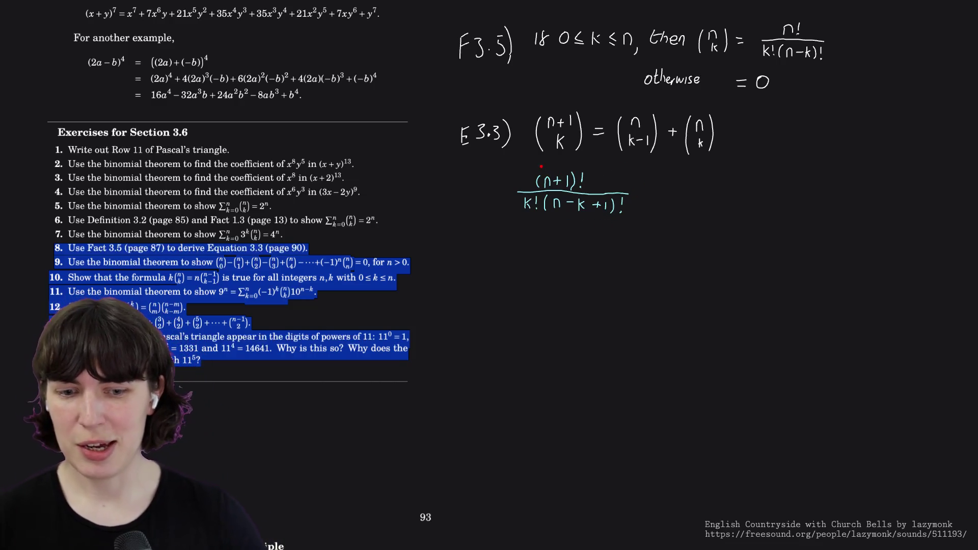
pyautogui.moveTo(503, 163)
pyautogui.mouseDown()
pyautogui.moveTo(501, 174)
pyautogui.moveTo(502, 157)
pyautogui.mouseUp()
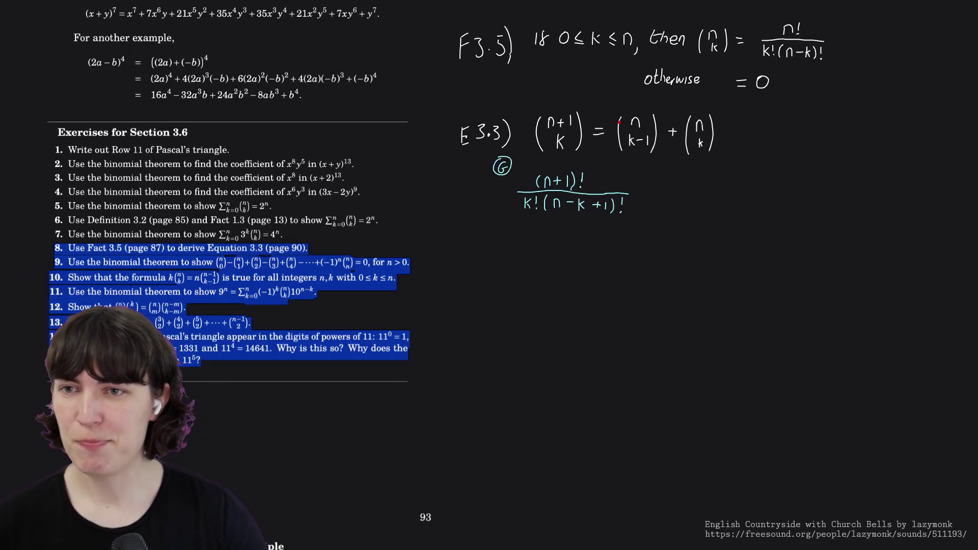
# - In yellow ink, overline the right-hand sum and write n! over a new fraction bar
pyautogui.rightClick(623, 136)
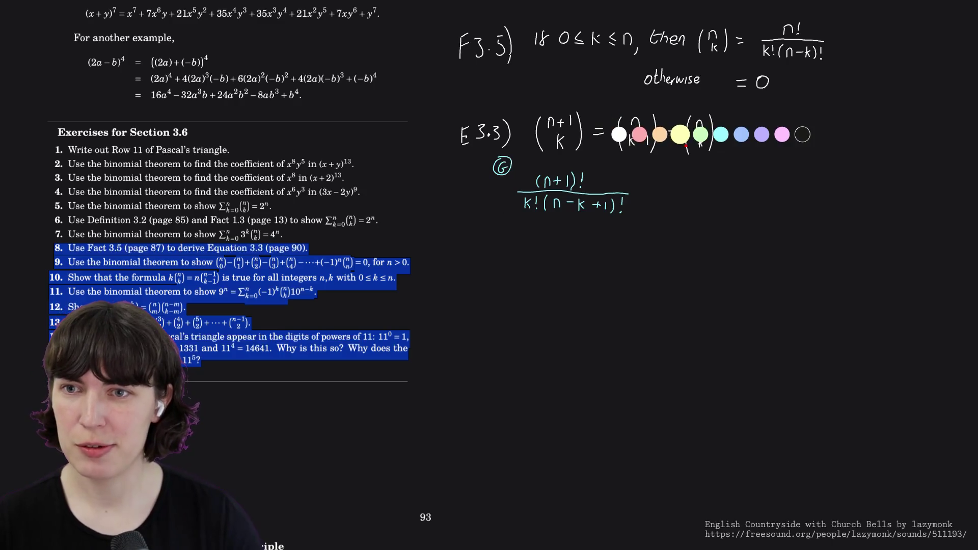
pyautogui.moveTo(607, 115); pyautogui.dragTo(712, 105)
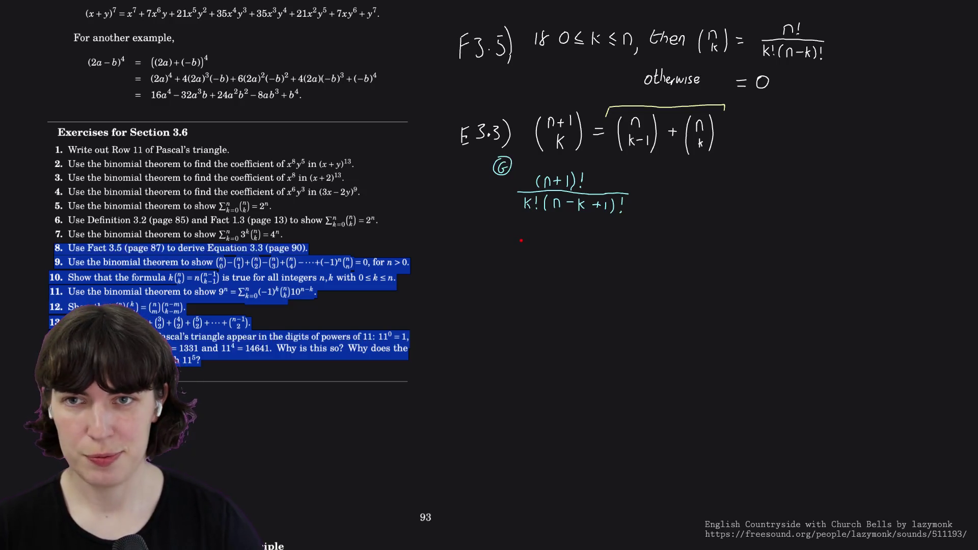
pyautogui.moveTo(522, 236); pyautogui.dragTo(528, 246)
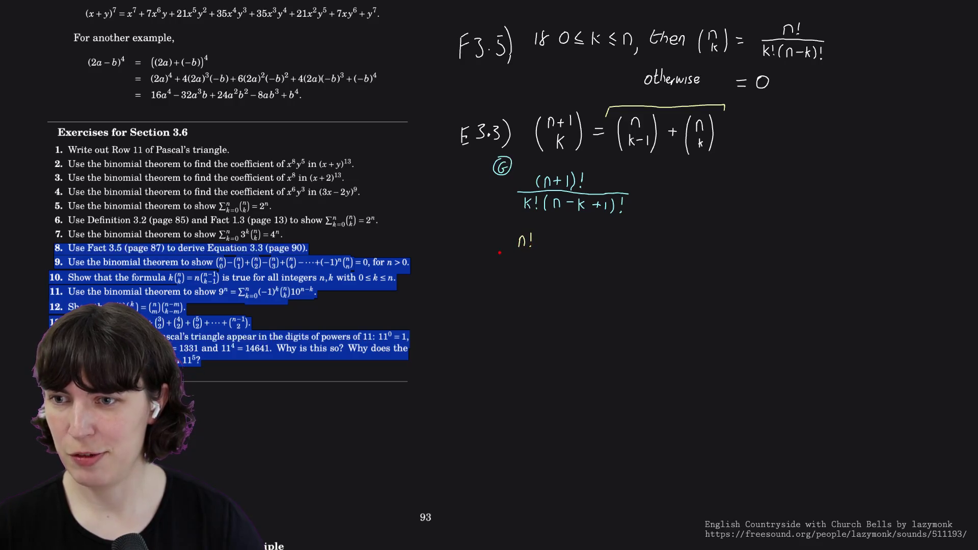
pyautogui.moveTo(493, 252); pyautogui.dragTo(557, 252)
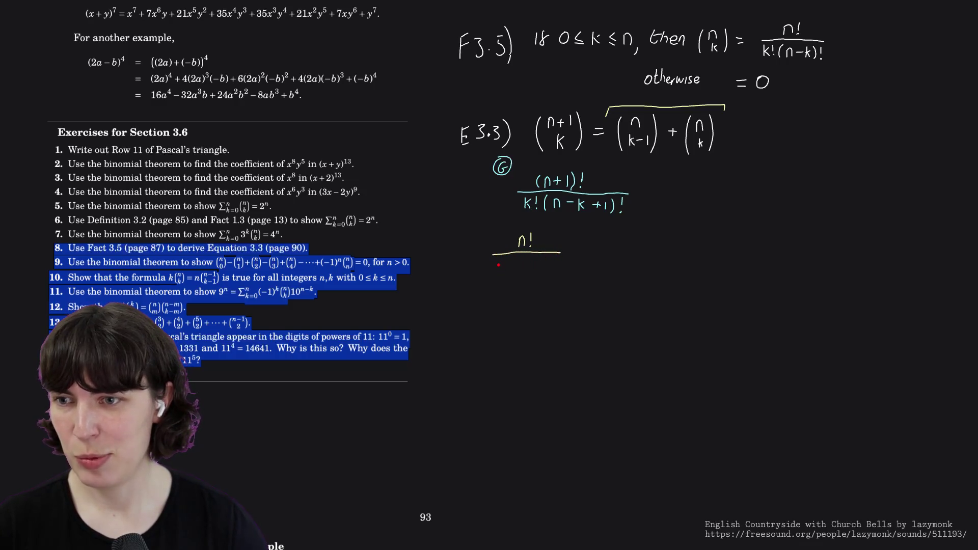
# - Write (k−1)!(n−(k in the denominator, undoing a misplaced 1
pyautogui.moveTo(495, 259); pyautogui.dragTo(493, 269)
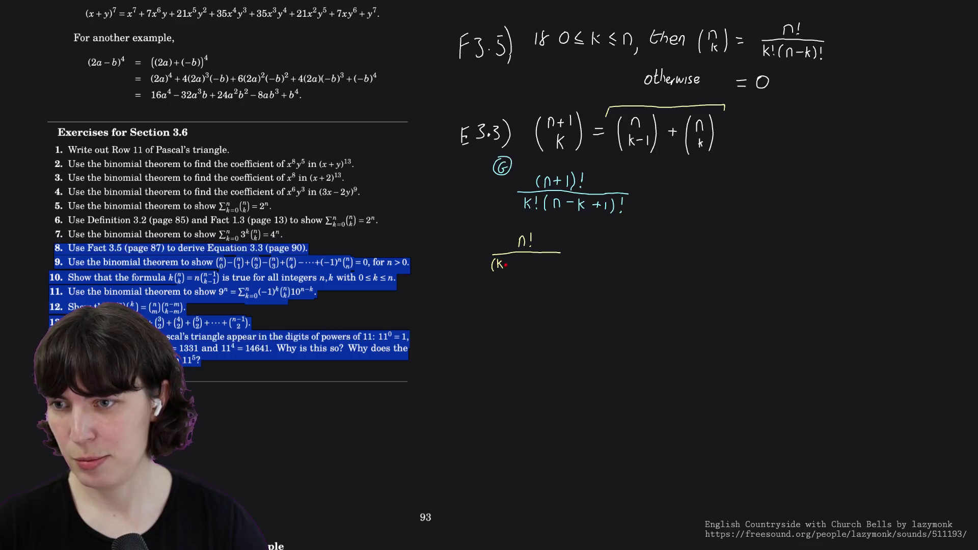
pyautogui.moveTo(514, 259)
pyautogui.mouseDown()
pyautogui.moveTo(515, 270)
pyautogui.moveTo(526, 264)
pyautogui.mouseUp()
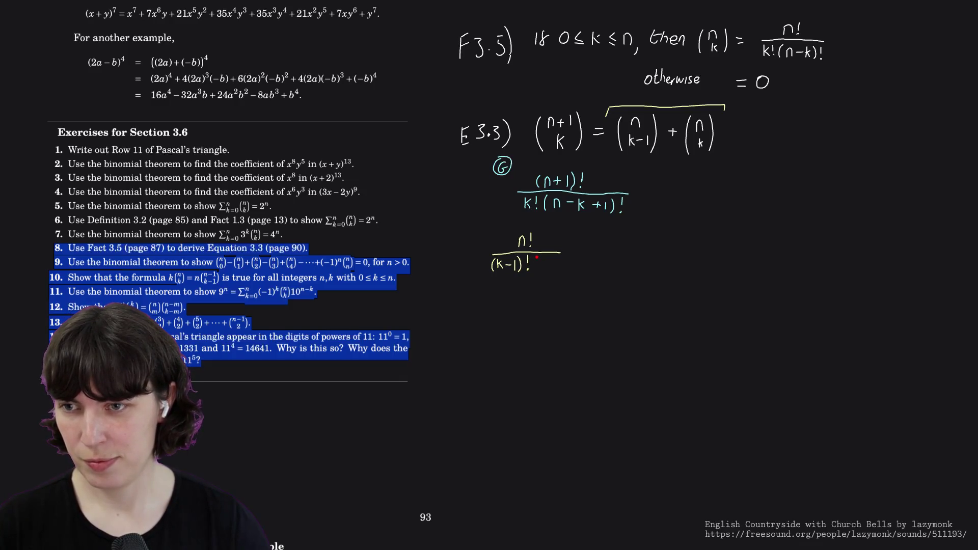
pyautogui.moveTo(537, 258)
pyautogui.mouseDown()
pyautogui.moveTo(537, 271)
pyautogui.moveTo(561, 264)
pyautogui.mouseUp()
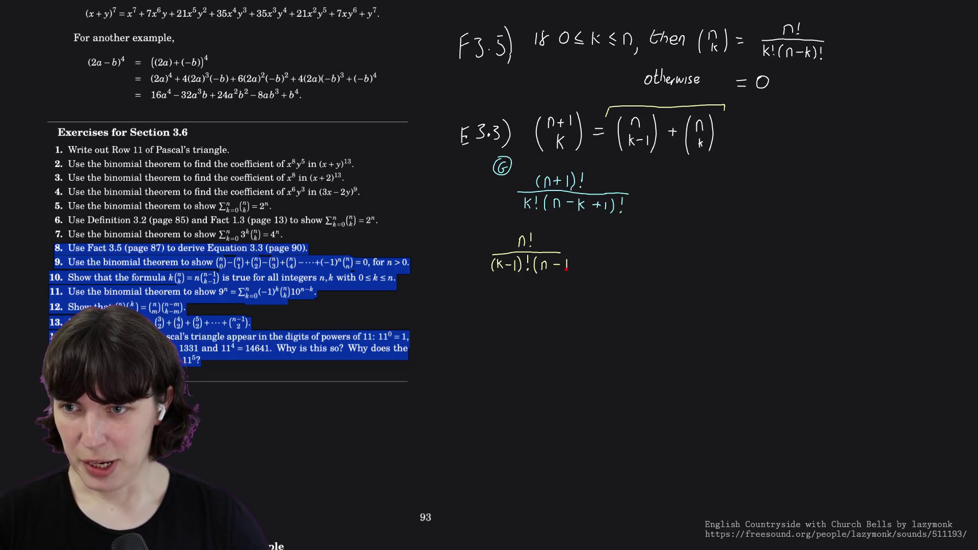
pyautogui.hotkey('ctrl', 'z')
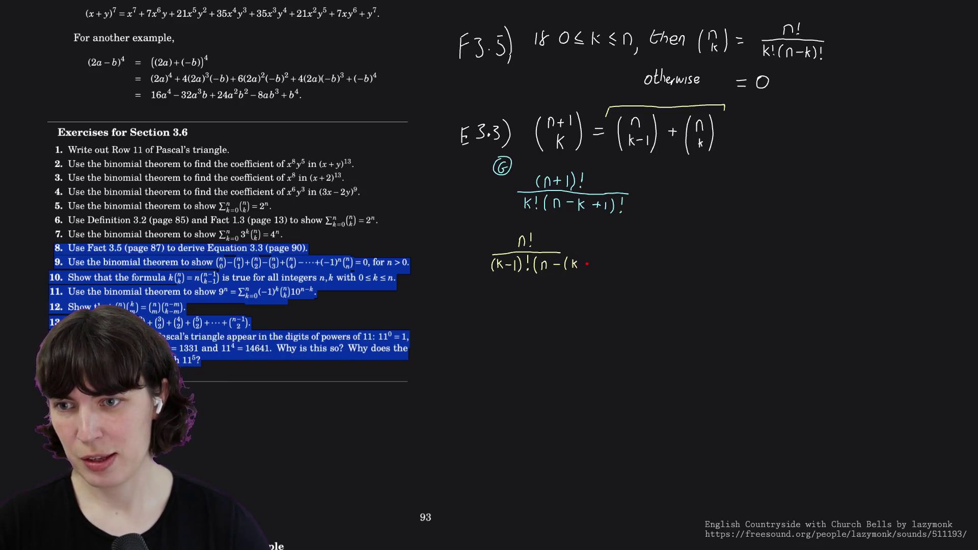
# - Finish the denominator as (k−1)!(n−(k−1))! and write n−k+1 bracketed beneath it
pyautogui.moveTo(582, 264); pyautogui.dragTo(588, 265)
pyautogui.moveTo(593, 259)
pyautogui.mouseDown()
pyautogui.moveTo(605, 273)
pyautogui.moveTo(611, 268)
pyautogui.moveTo(577, 252)
pyautogui.moveTo(606, 252)
pyautogui.mouseUp()
pyautogui.click(612, 271)
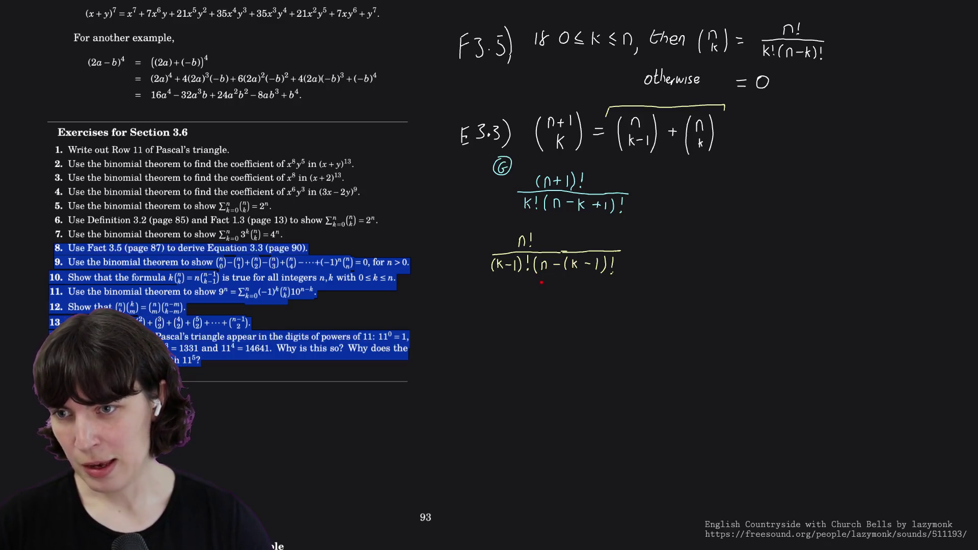
pyautogui.moveTo(542, 281); pyautogui.dragTo(598, 283)
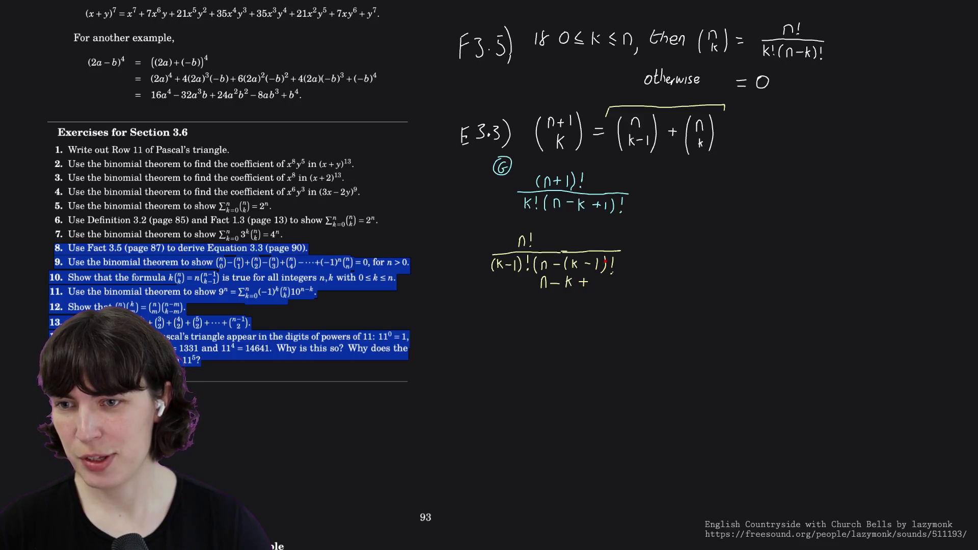
pyautogui.moveTo(608, 258); pyautogui.dragTo(603, 279)
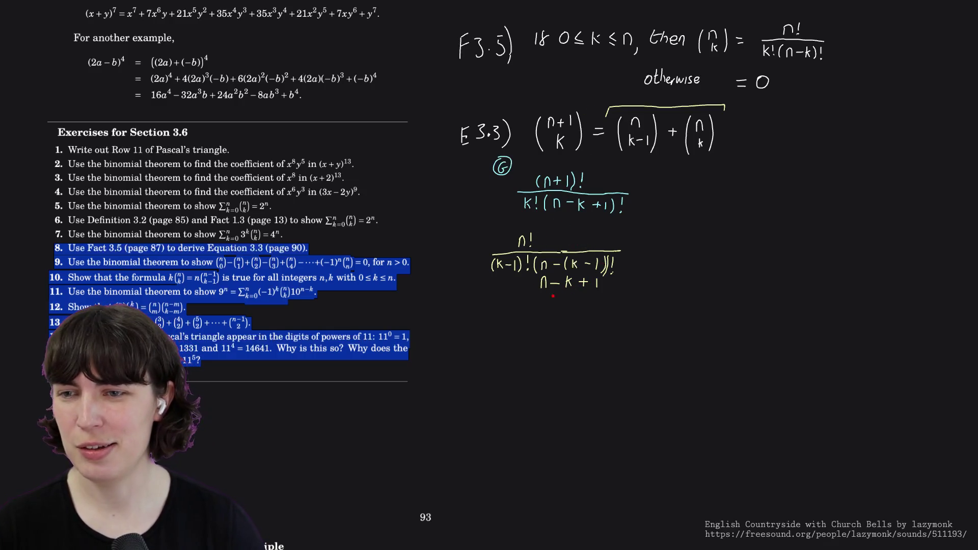
pyautogui.moveTo(533, 293); pyautogui.dragTo(605, 288)
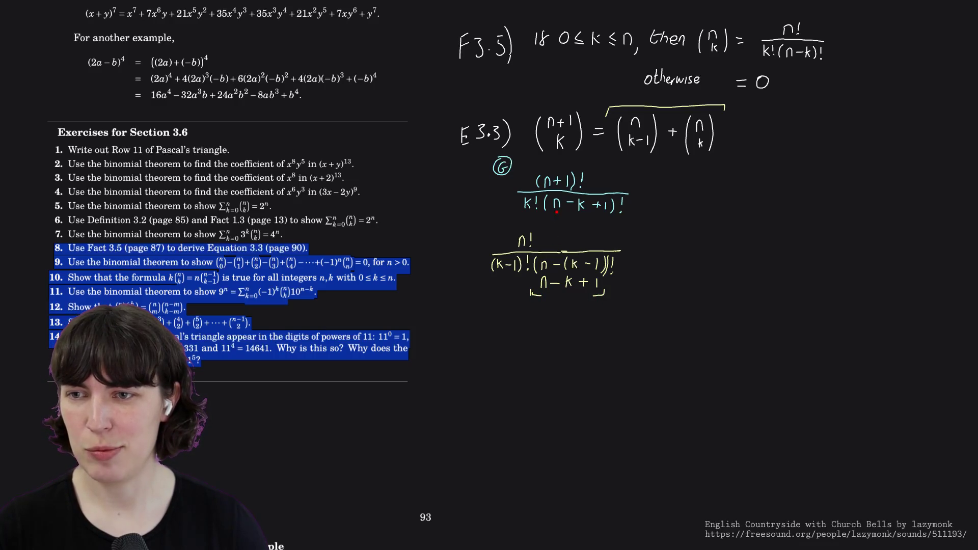
# - Bracket the first n−k+1, erase n−(k−1) from the second denominator and begin writing n−
pyautogui.moveTo(552, 213); pyautogui.dragTo(558, 220)
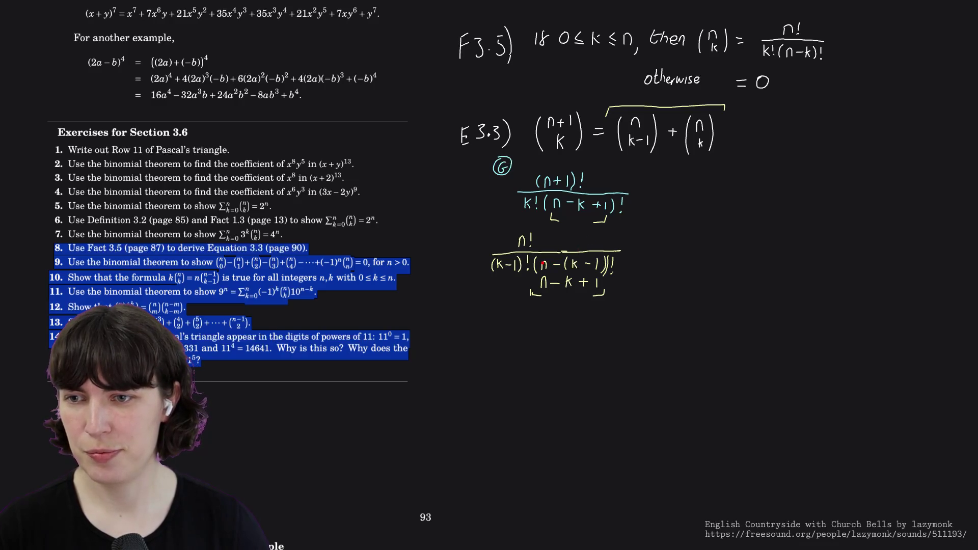
pyautogui.click(596, 263)
pyautogui.click(604, 265)
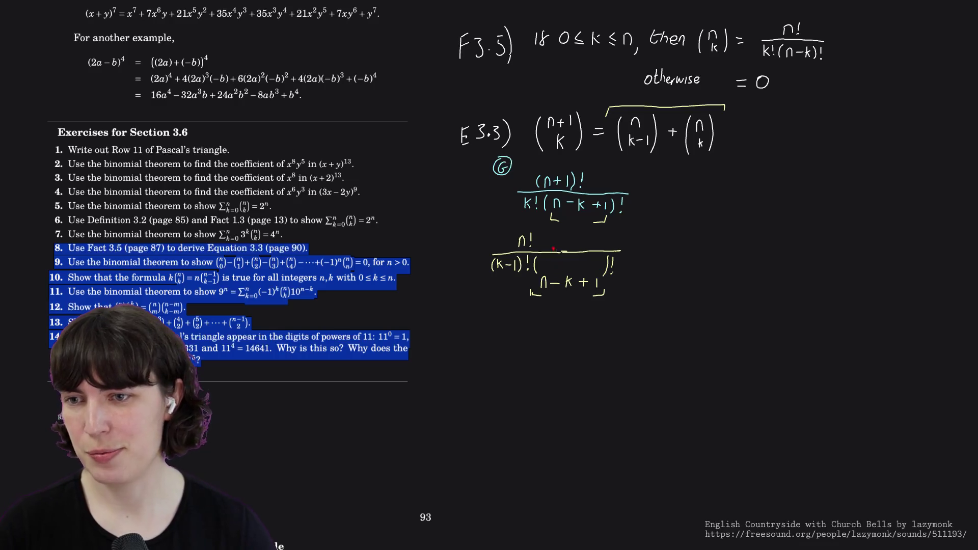
pyautogui.moveTo(541, 261); pyautogui.dragTo(547, 264)
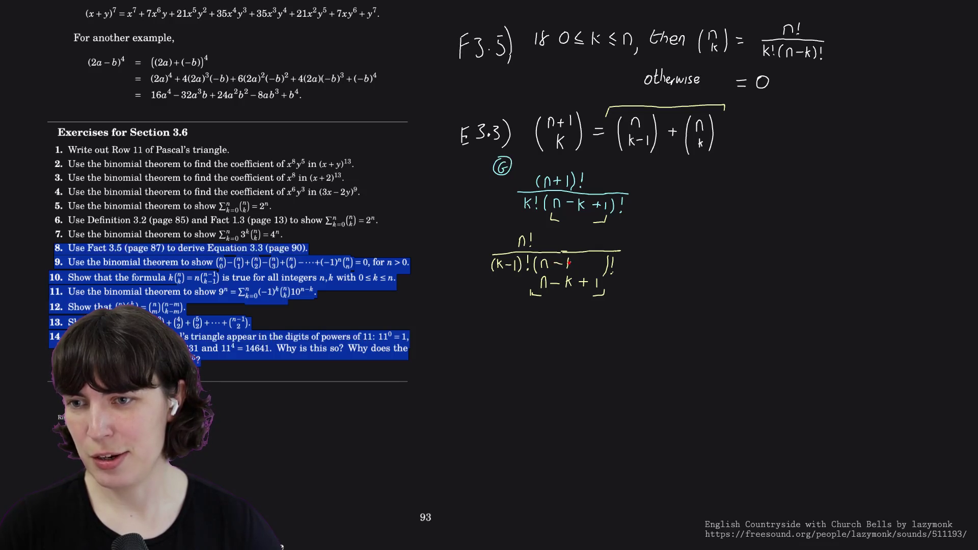
# - Fix the denominator to (n−k+1)!, erase the scratch work and brackets, and add a plus sign
pyautogui.click(570, 263)
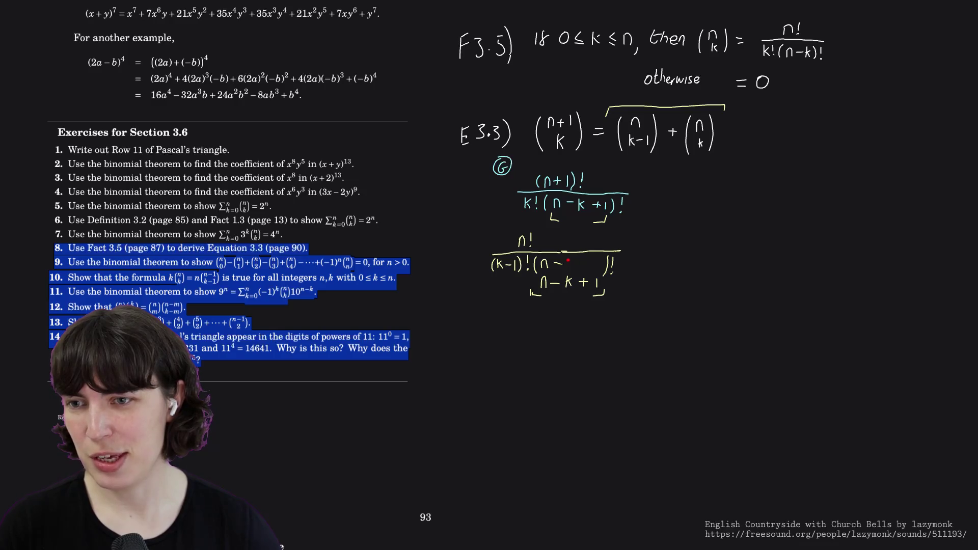
pyautogui.moveTo(570, 261); pyautogui.dragTo(587, 263)
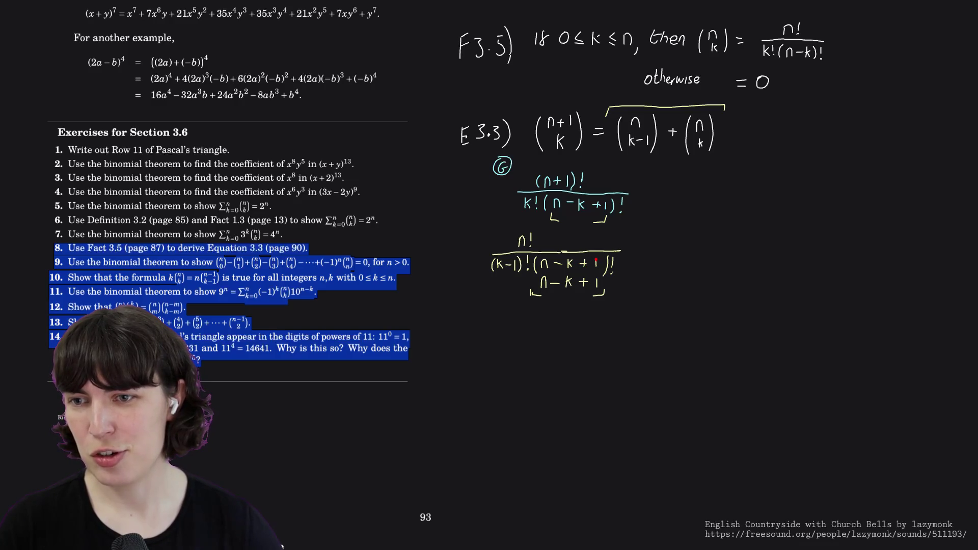
pyautogui.moveTo(539, 282)
pyautogui.mouseDown()
pyautogui.moveTo(595, 280)
pyautogui.moveTo(537, 292)
pyautogui.moveTo(605, 292)
pyautogui.mouseUp()
pyautogui.moveTo(599, 221); pyautogui.dragTo(559, 220)
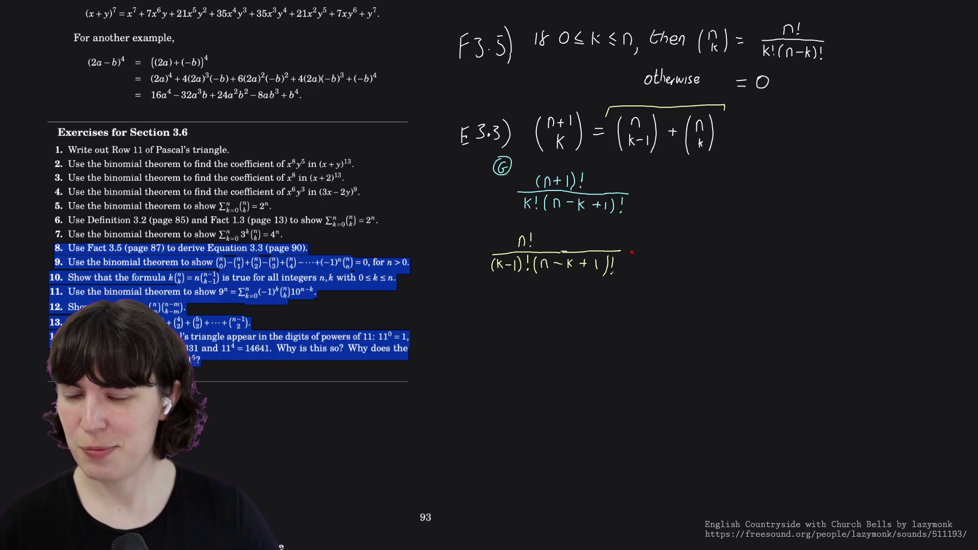
pyautogui.moveTo(525, 239); pyautogui.dragTo(561, 239)
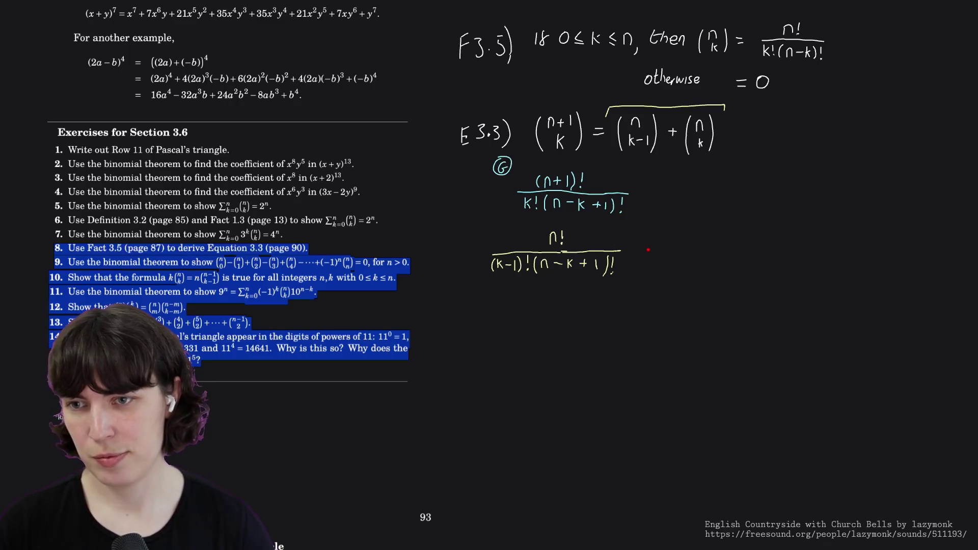
pyautogui.moveTo(652, 243); pyautogui.dragTo(651, 258)
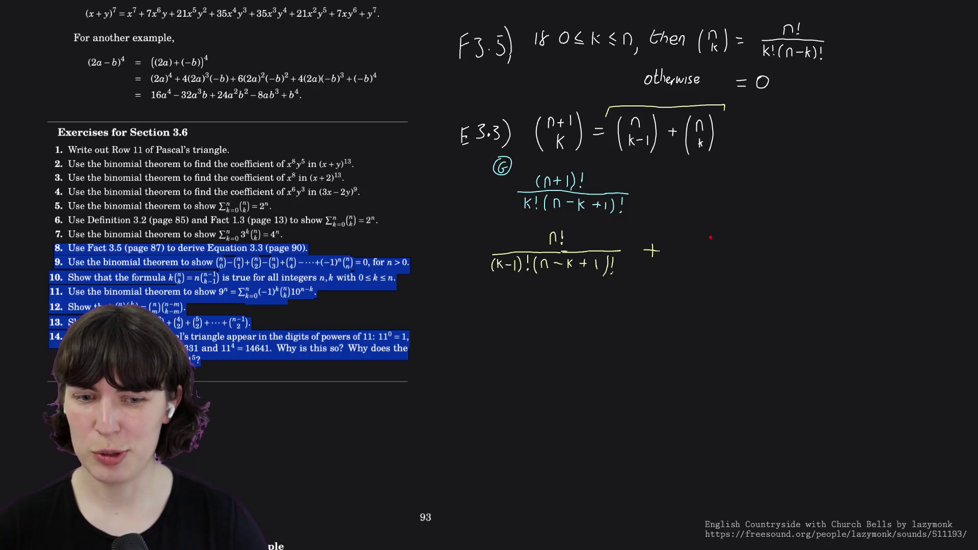
# - Write the second term n!/(k!(n−k)!) and draw a blank fraction bar for a generic sum
pyautogui.moveTo(712, 243)
pyautogui.mouseDown()
pyautogui.moveTo(714, 232)
pyautogui.moveTo(719, 240)
pyautogui.mouseUp()
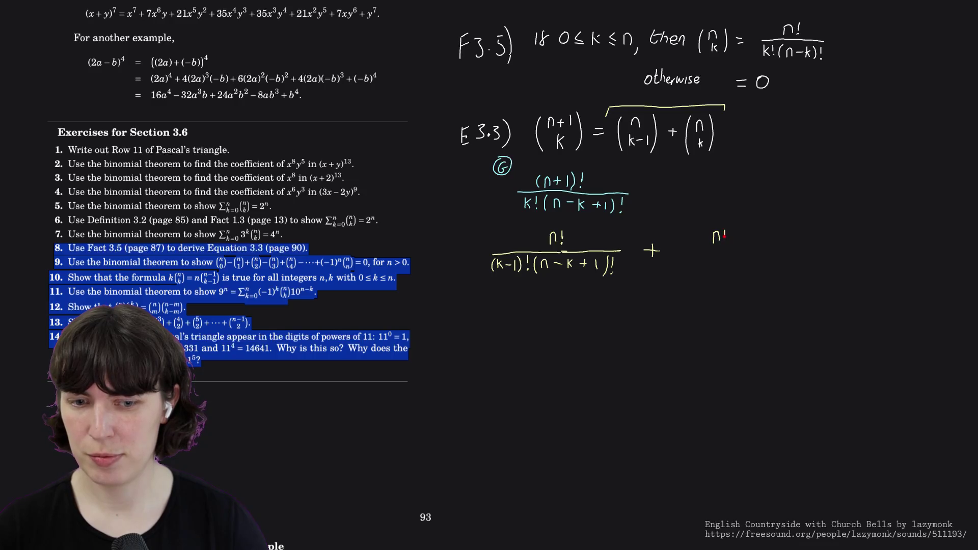
pyautogui.moveTo(676, 250); pyautogui.dragTo(755, 250)
pyautogui.moveTo(688, 257); pyautogui.dragTo(688, 267)
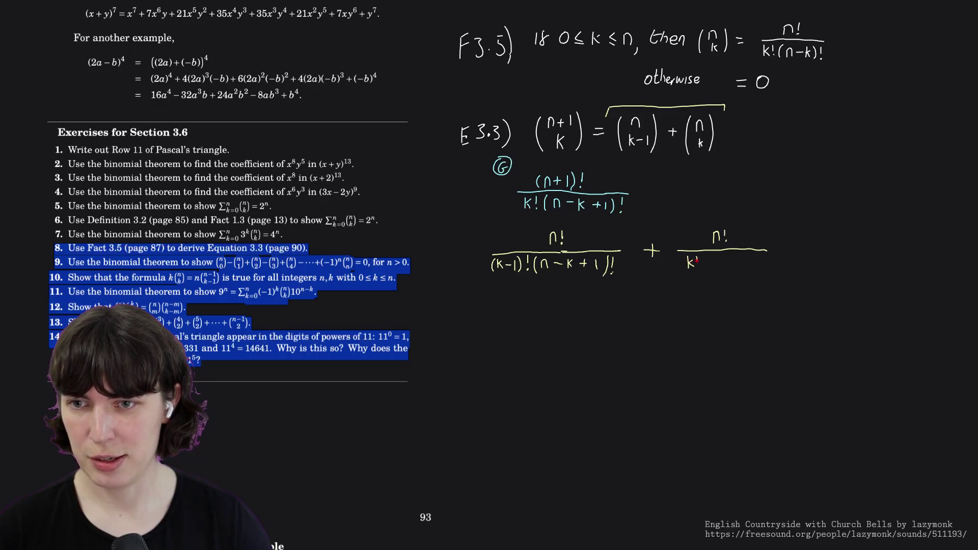
pyautogui.moveTo(708, 256); pyautogui.dragTo(707, 268)
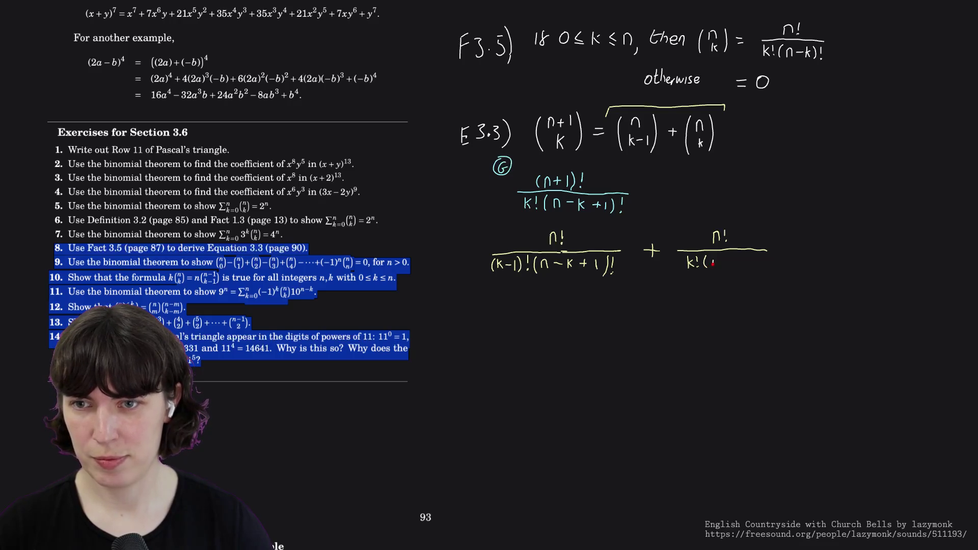
pyautogui.moveTo(738, 255)
pyautogui.mouseDown()
pyautogui.moveTo(738, 268)
pyautogui.moveTo(758, 268)
pyautogui.mouseUp()
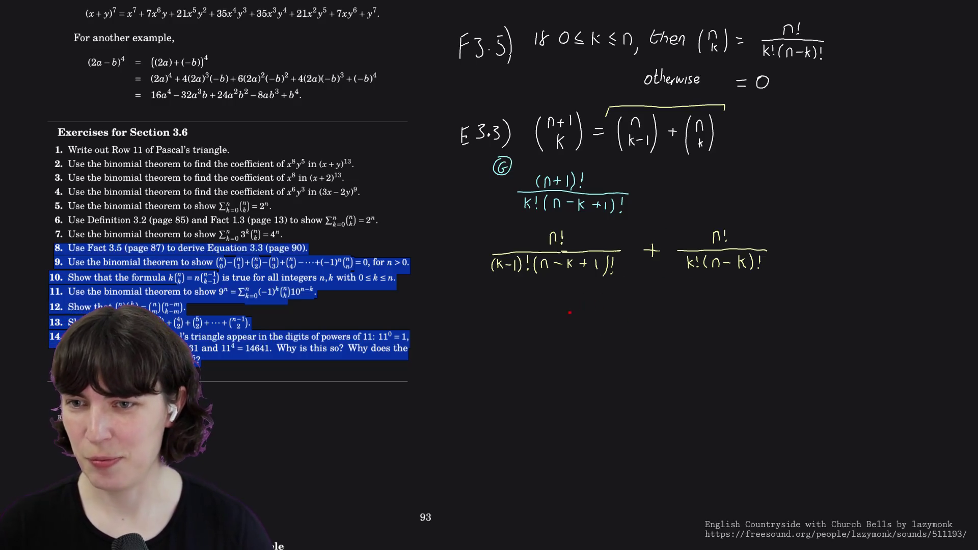
pyautogui.moveTo(843, 245); pyautogui.dragTo(926, 245)
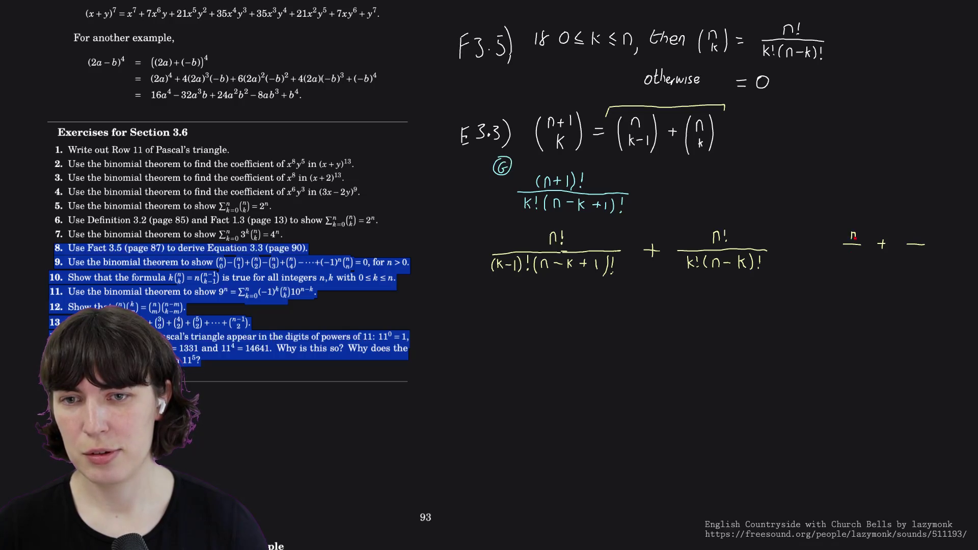
# - Fill in the generic sum as d₁/n₁ + d₂/n₂, moving the n's to the denominators
pyautogui.moveTo(913, 230); pyautogui.dragTo(914, 238)
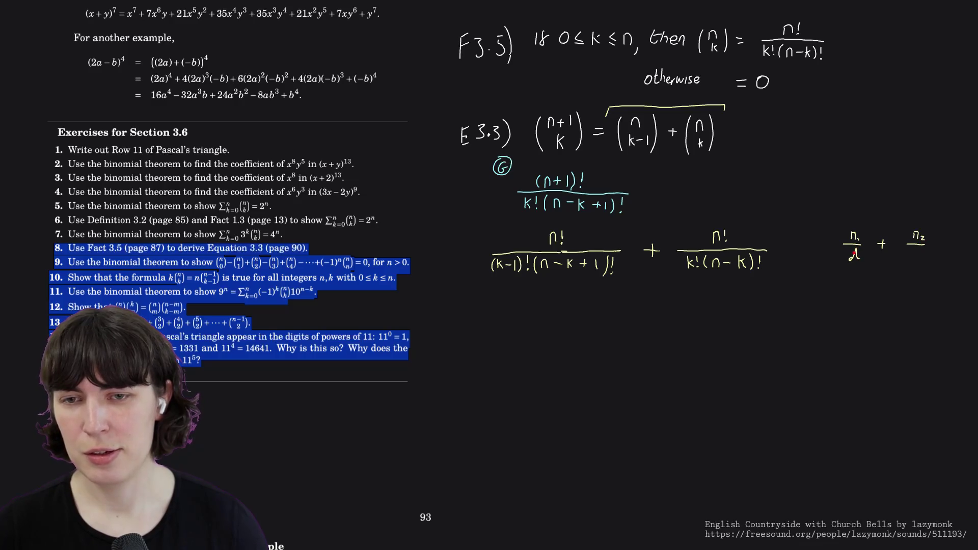
pyautogui.moveTo(851, 232); pyautogui.dragTo(859, 238)
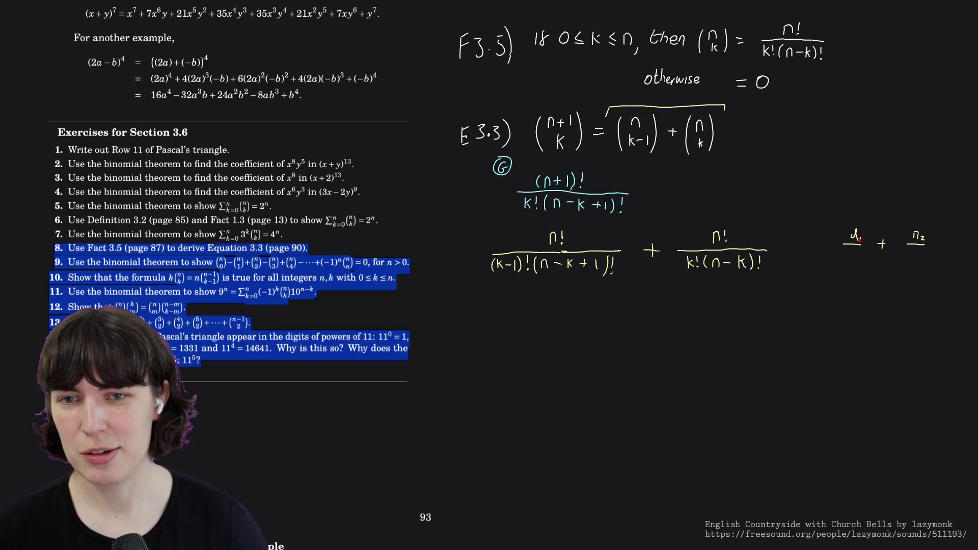
pyautogui.moveTo(920, 237)
pyautogui.mouseDown()
pyautogui.moveTo(922, 228)
pyautogui.moveTo(924, 239)
pyautogui.mouseUp()
pyautogui.moveTo(852, 258); pyautogui.dragTo(858, 261)
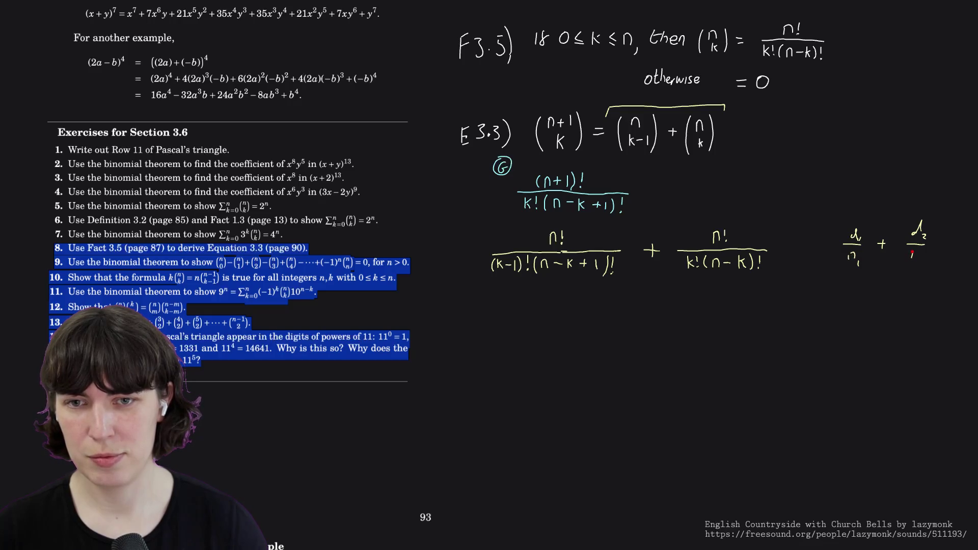
pyautogui.moveTo(921, 257); pyautogui.dragTo(926, 261)
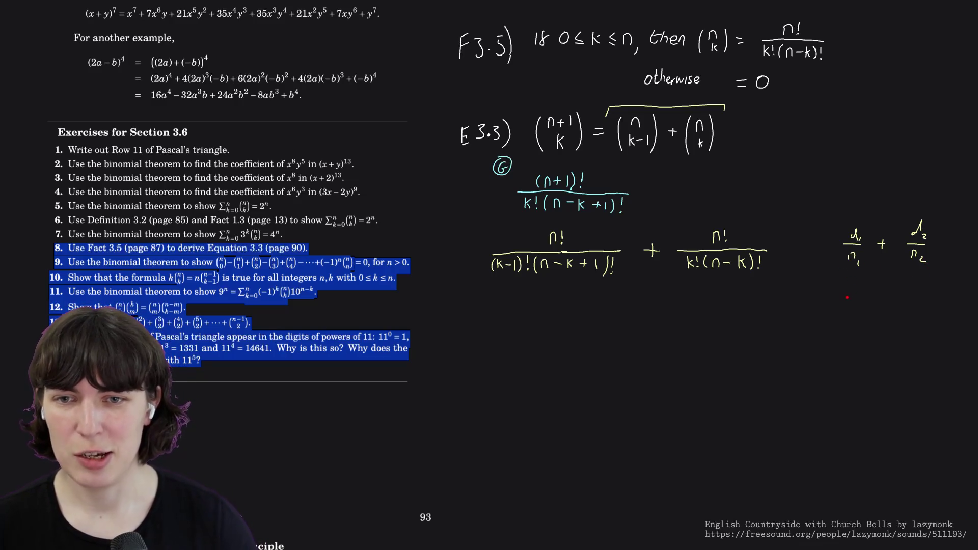
# - Write the combined result (n₂d₁ + n₁d₂) over n₁n₂ beneath the generic sum
pyautogui.moveTo(850, 297); pyautogui.dragTo(854, 303)
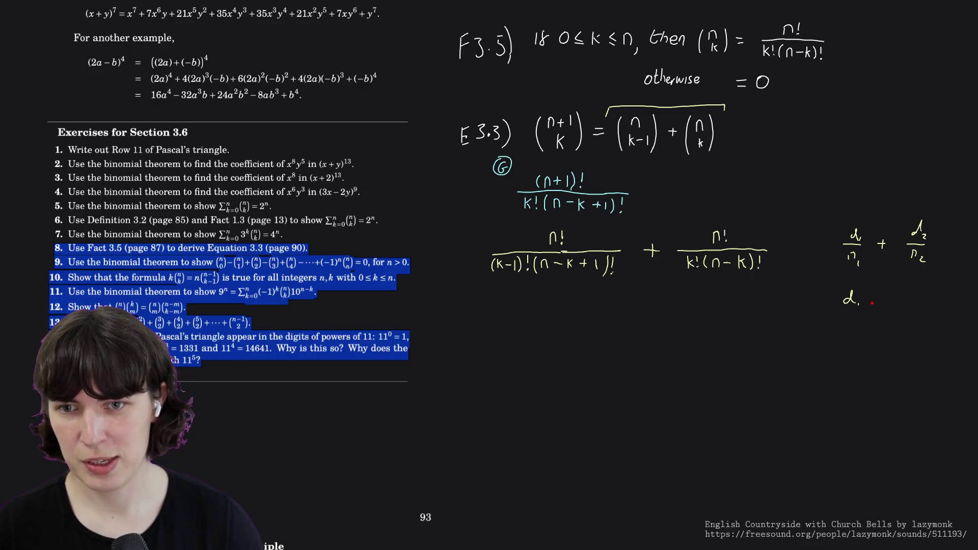
pyautogui.moveTo(889, 299)
pyautogui.mouseDown()
pyautogui.moveTo(893, 291)
pyautogui.moveTo(902, 303)
pyautogui.mouseUp()
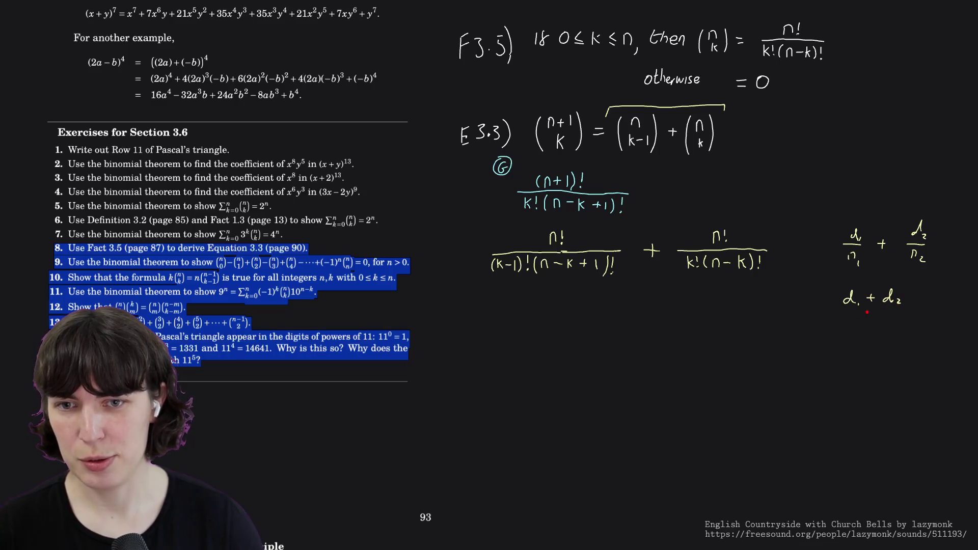
pyautogui.moveTo(840, 298)
pyautogui.mouseDown()
pyautogui.moveTo(890, 296)
pyautogui.moveTo(869, 297)
pyautogui.mouseUp()
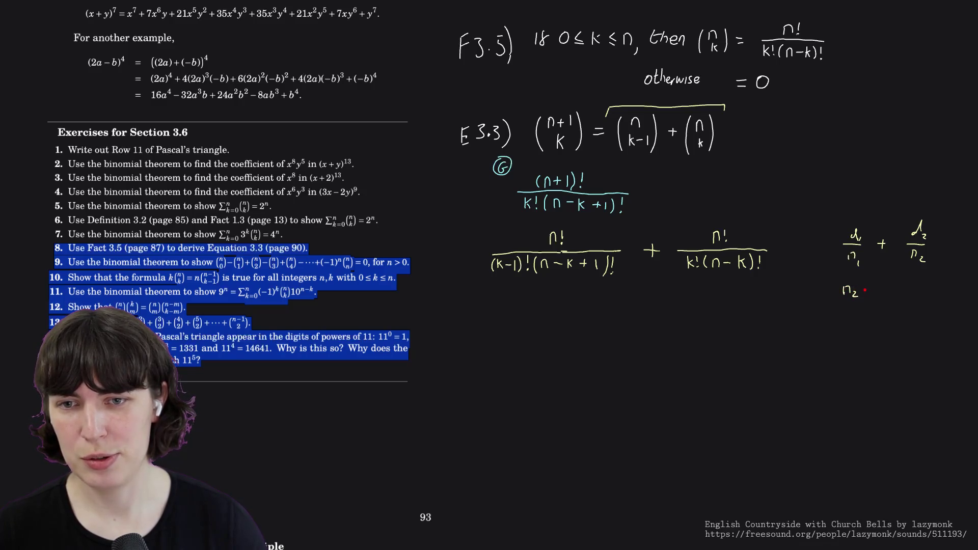
pyautogui.moveTo(865, 290); pyautogui.dragTo(873, 291)
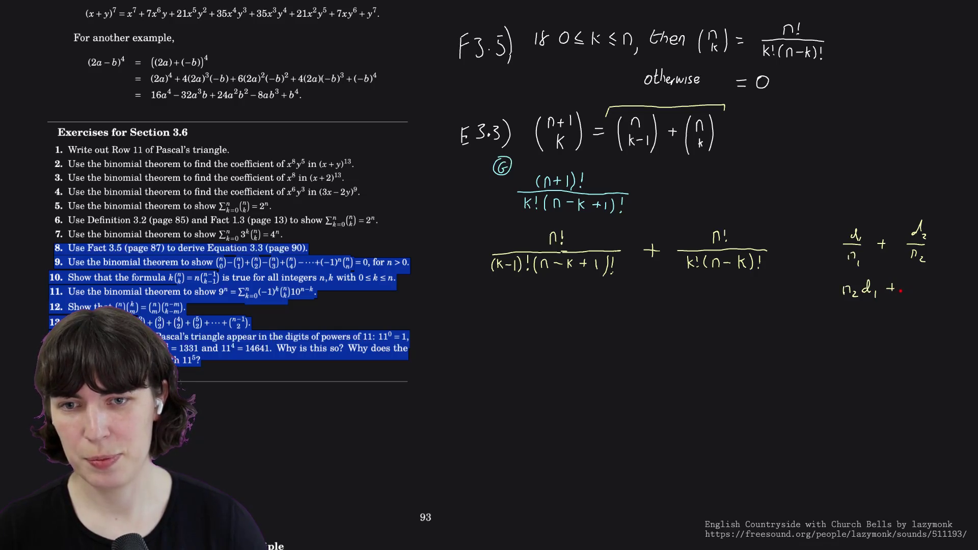
pyautogui.moveTo(905, 286); pyautogui.dragTo(907, 296)
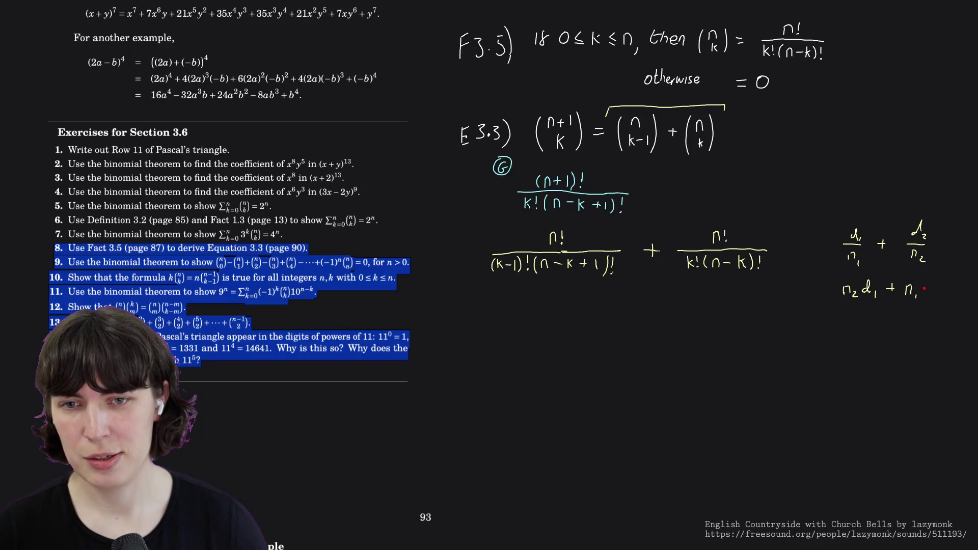
pyautogui.moveTo(922, 289); pyautogui.dragTo(935, 300)
pyautogui.moveTo(838, 303); pyautogui.dragTo(945, 304)
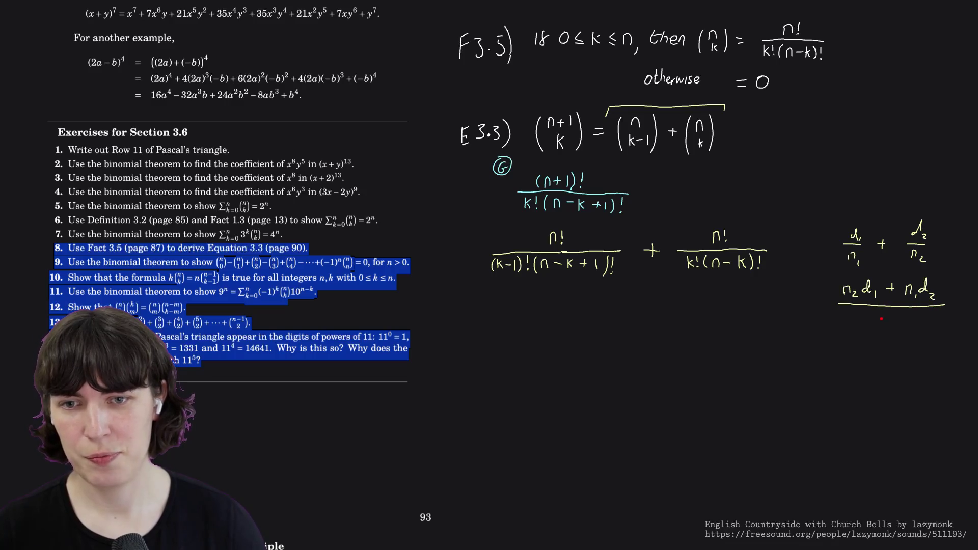
pyautogui.moveTo(883, 315); pyautogui.dragTo(890, 326)
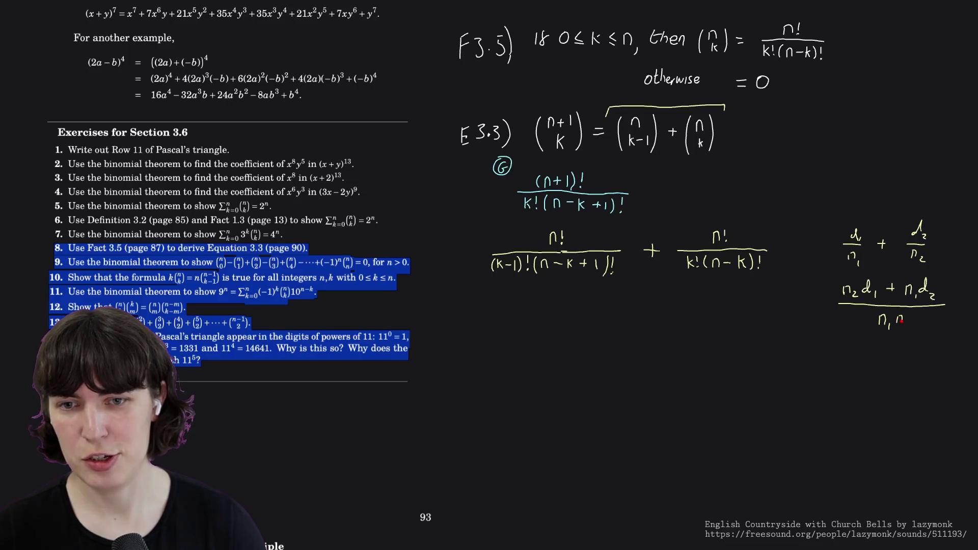
pyautogui.moveTo(904, 320); pyautogui.dragTo(911, 328)
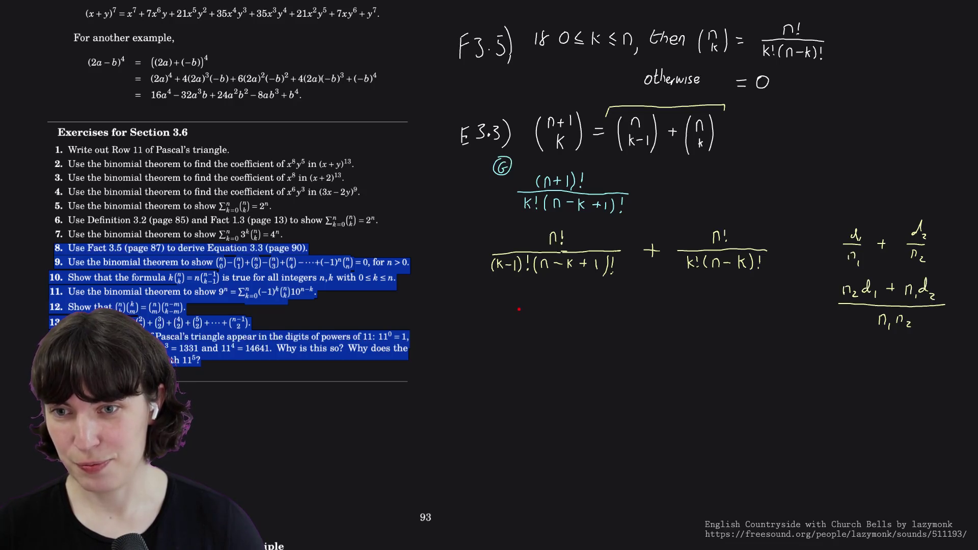
# - Write k!(n−k)!n! + below the terms, changing ink colour partway
pyautogui.moveTo(516, 304)
pyautogui.mouseDown()
pyautogui.moveTo(516, 318)
pyautogui.moveTo(546, 307)
pyautogui.moveTo(577, 318)
pyautogui.mouseUp()
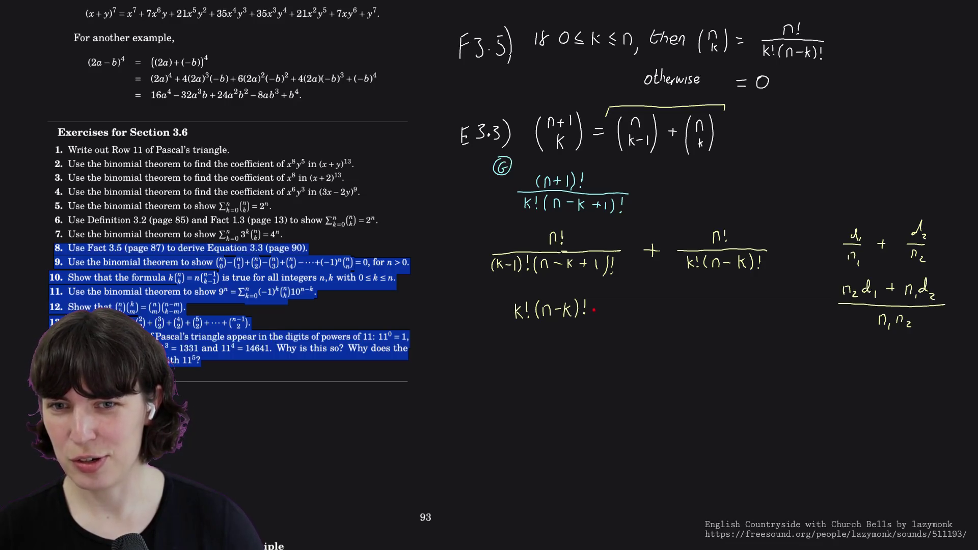
pyautogui.rightClick(688, 275)
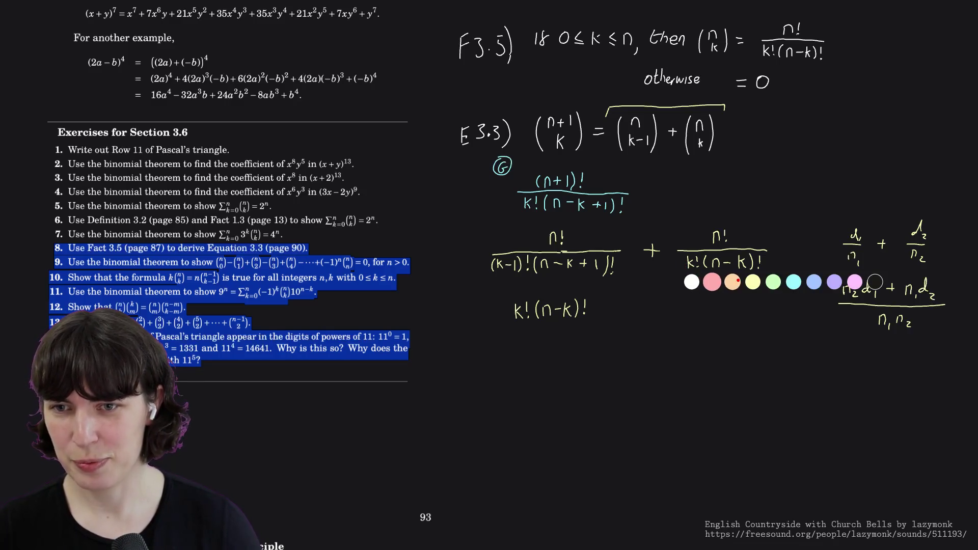
pyautogui.click(796, 286)
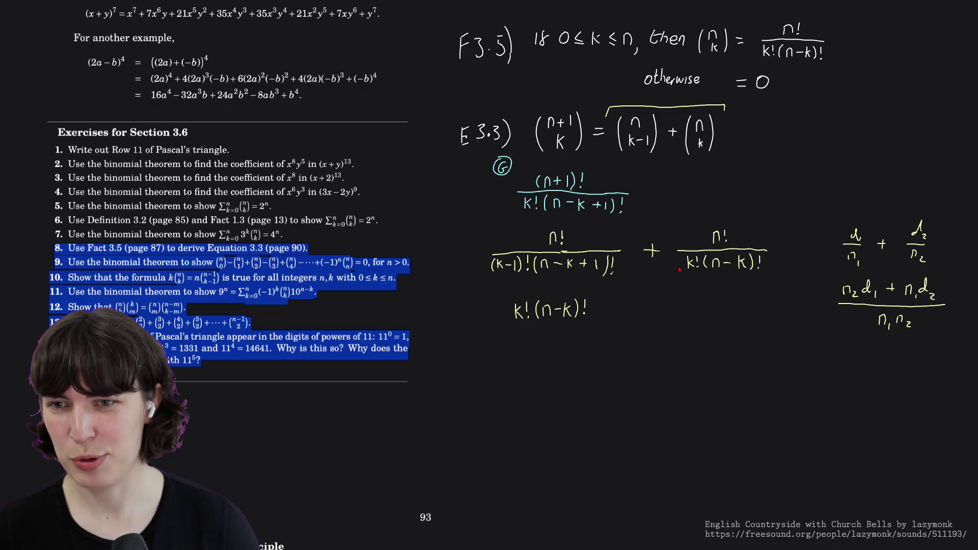
pyautogui.rightClick(591, 306)
pyautogui.click(602, 312)
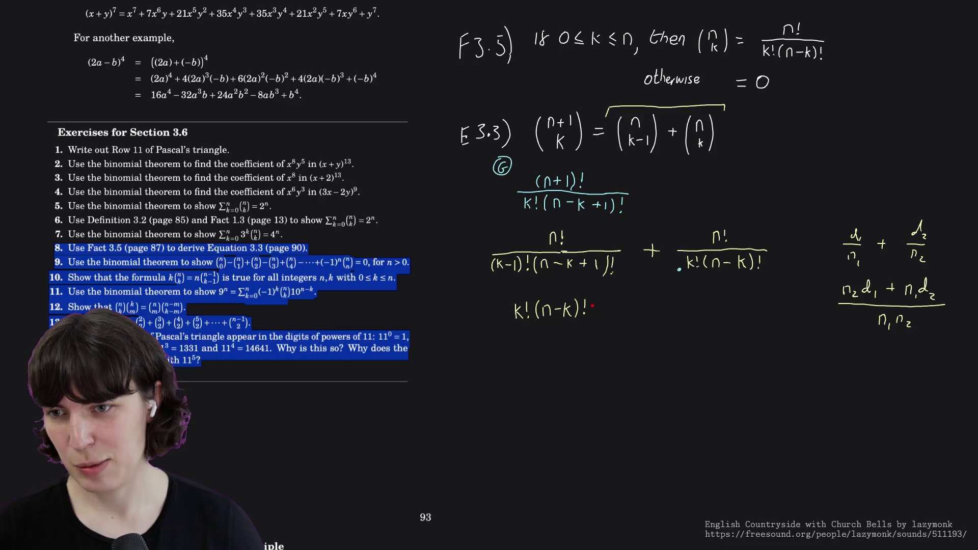
pyautogui.moveTo(592, 310); pyautogui.dragTo(599, 311)
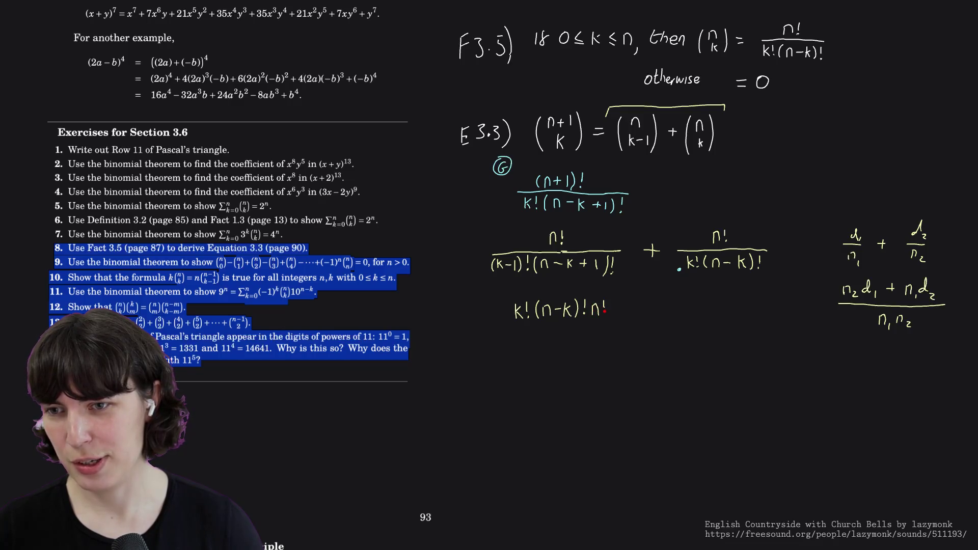
pyautogui.moveTo(618, 307)
pyautogui.mouseDown()
pyautogui.moveTo(630, 307)
pyautogui.moveTo(624, 313)
pyautogui.mouseUp()
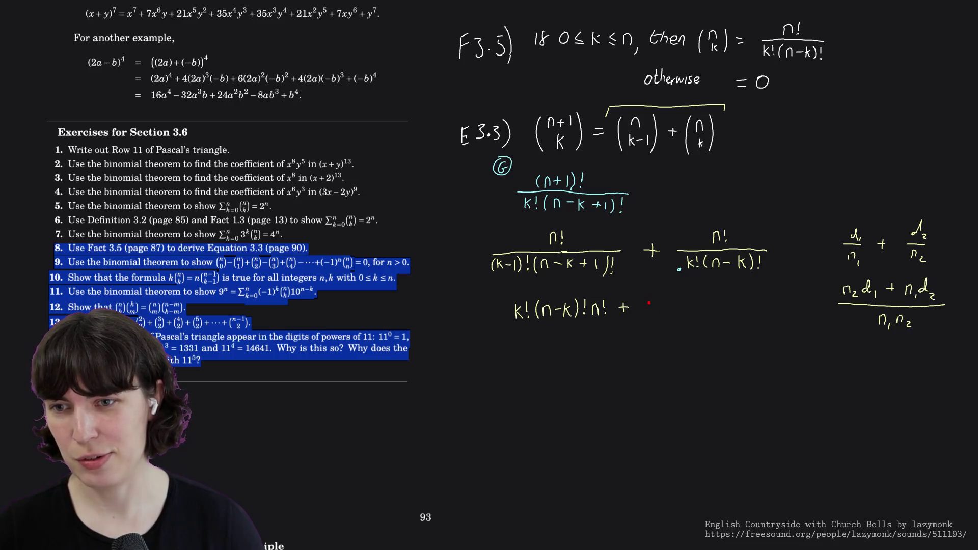
# - Add (k−1)!(n−k+1)!n!, draw the fraction bar under the numerator, and begin the denominator
pyautogui.moveTo(651, 299)
pyautogui.mouseDown()
pyautogui.moveTo(650, 313)
pyautogui.moveTo(684, 312)
pyautogui.mouseUp()
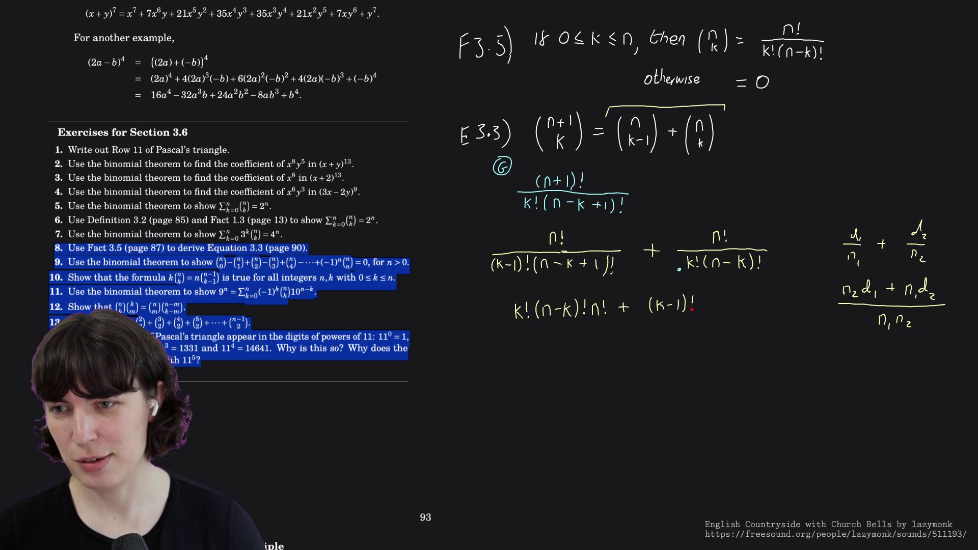
pyautogui.moveTo(700, 294)
pyautogui.mouseDown()
pyautogui.moveTo(701, 307)
pyautogui.moveTo(734, 309)
pyautogui.mouseUp()
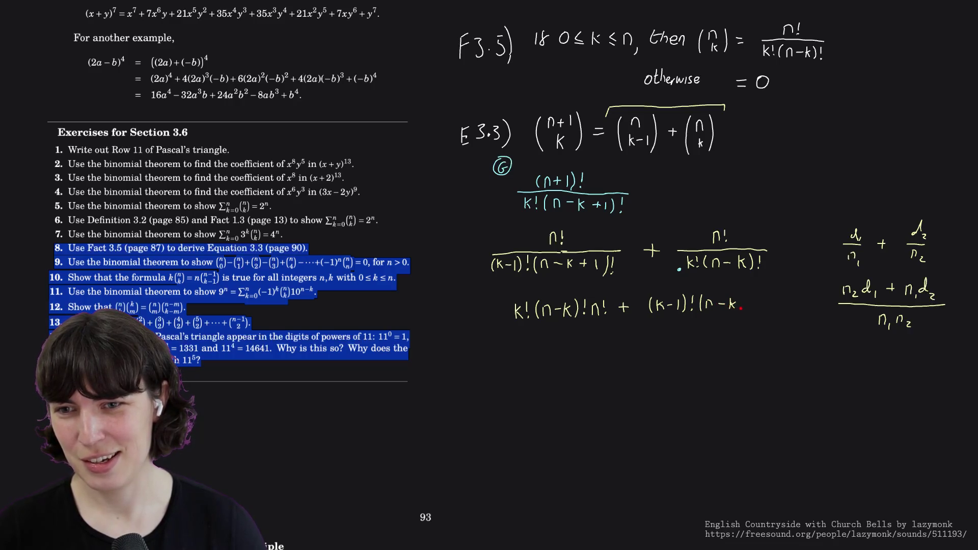
pyautogui.moveTo(754, 298)
pyautogui.mouseDown()
pyautogui.moveTo(758, 311)
pyautogui.moveTo(791, 302)
pyautogui.mouseUp()
pyautogui.click(790, 306)
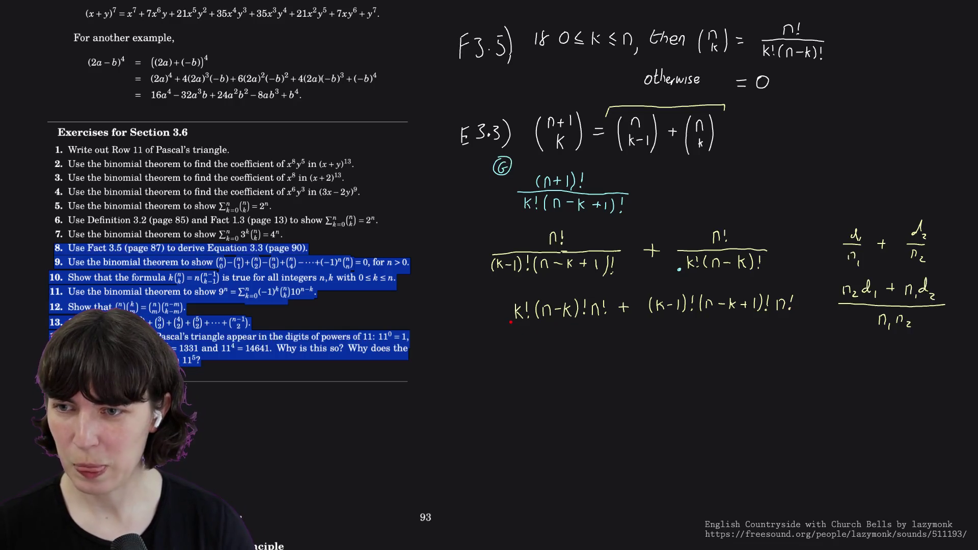
pyautogui.moveTo(512, 324); pyautogui.dragTo(792, 320)
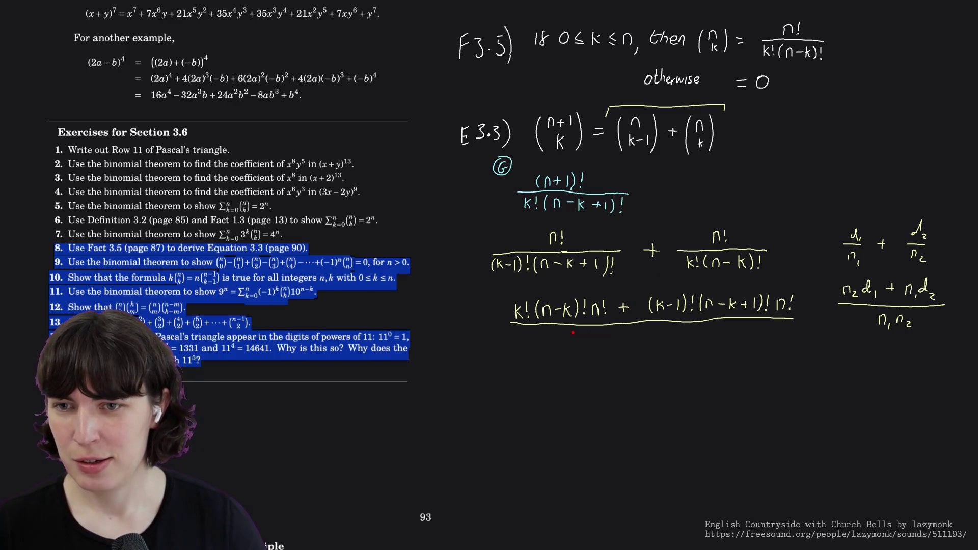
pyautogui.moveTo(571, 335); pyautogui.dragTo(578, 345)
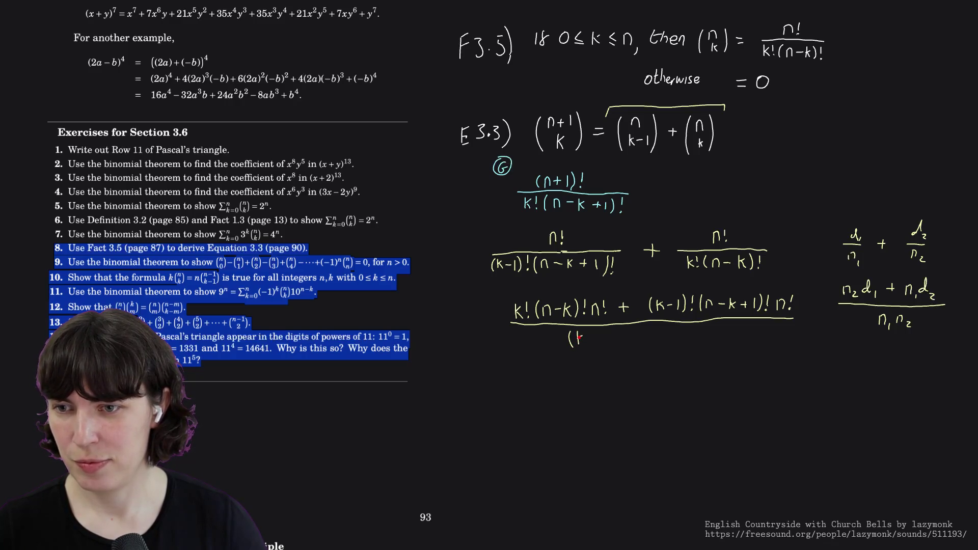
# - Handwrite (k-1)!(n-k+1)!k!(n-k)! beneath the fraction bar as the common denominator
pyautogui.moveTo(599, 333)
pyautogui.mouseDown()
pyautogui.moveTo(607, 347)
pyautogui.moveTo(633, 336)
pyautogui.moveTo(655, 341)
pyautogui.mouseUp()
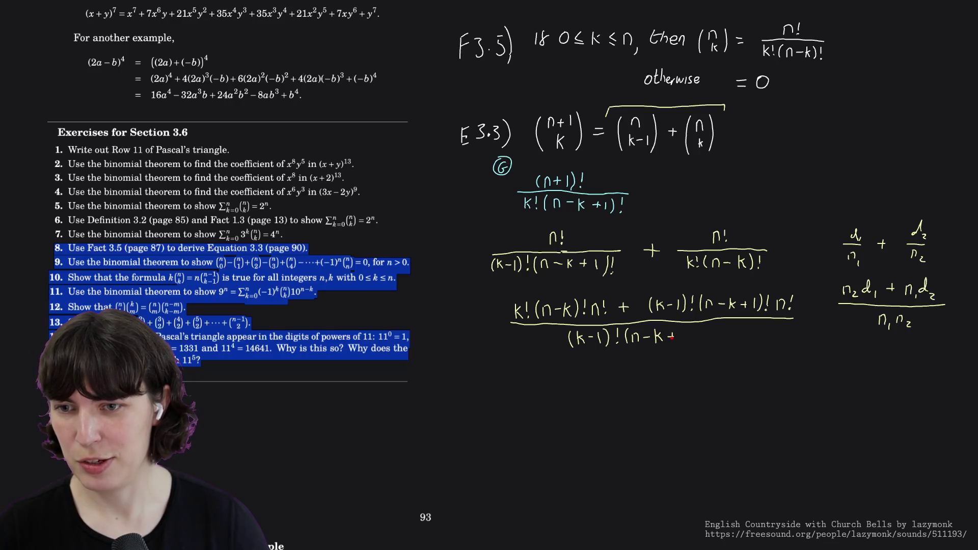
pyautogui.moveTo(679, 329)
pyautogui.mouseDown()
pyautogui.moveTo(678, 341)
pyautogui.moveTo(690, 339)
pyautogui.mouseUp()
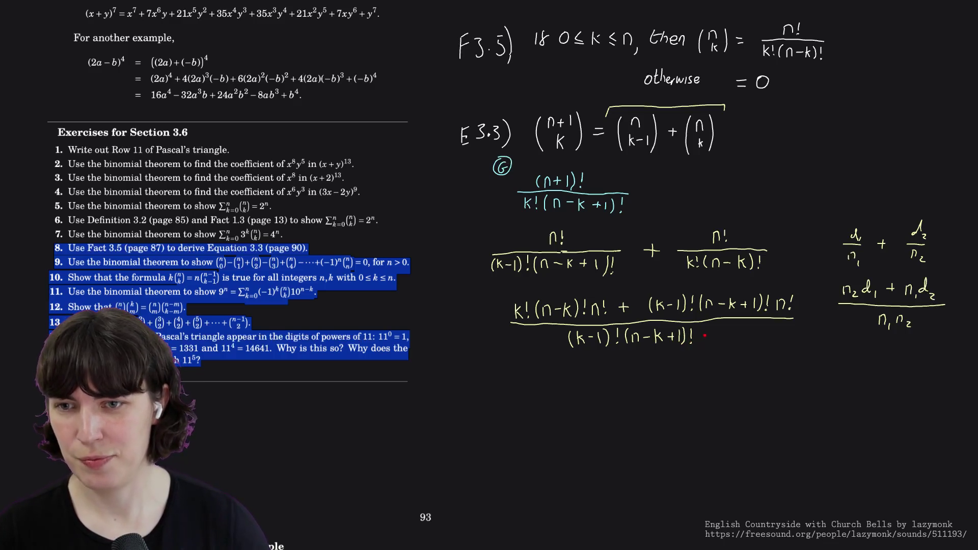
pyautogui.moveTo(698, 330); pyautogui.dragTo(723, 342)
pyautogui.click(711, 340)
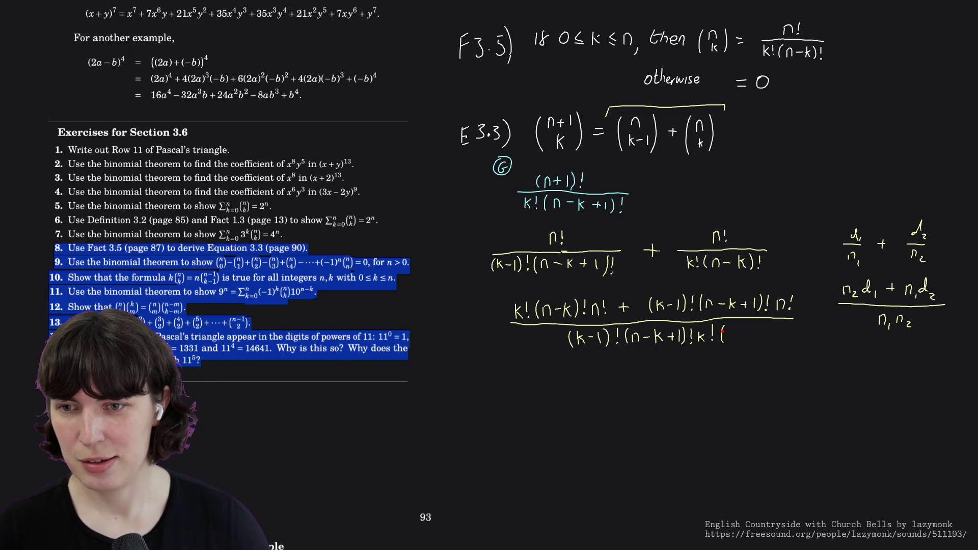
pyautogui.moveTo(727, 331)
pyautogui.mouseDown()
pyautogui.moveTo(726, 342)
pyautogui.moveTo(773, 338)
pyautogui.mouseUp()
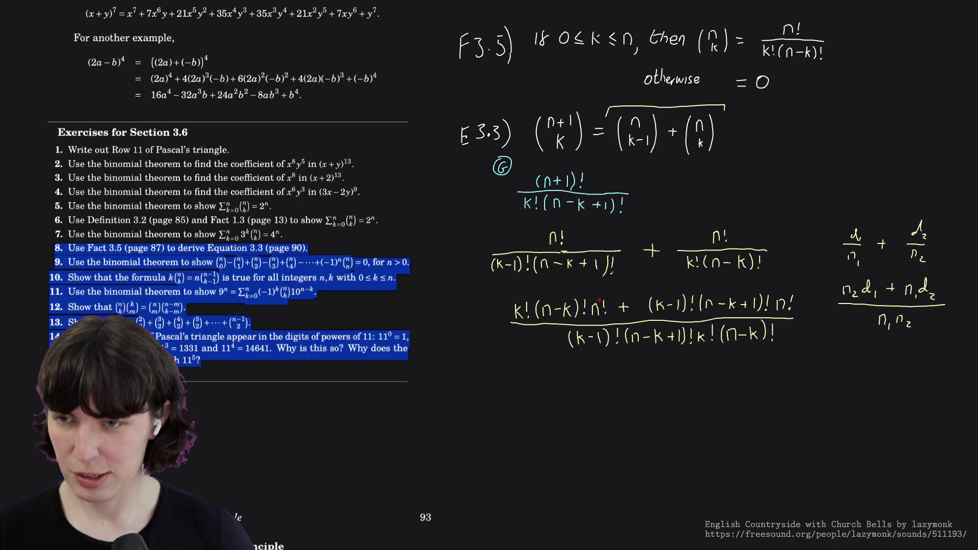
pyautogui.moveTo(603, 300); pyautogui.dragTo(606, 304)
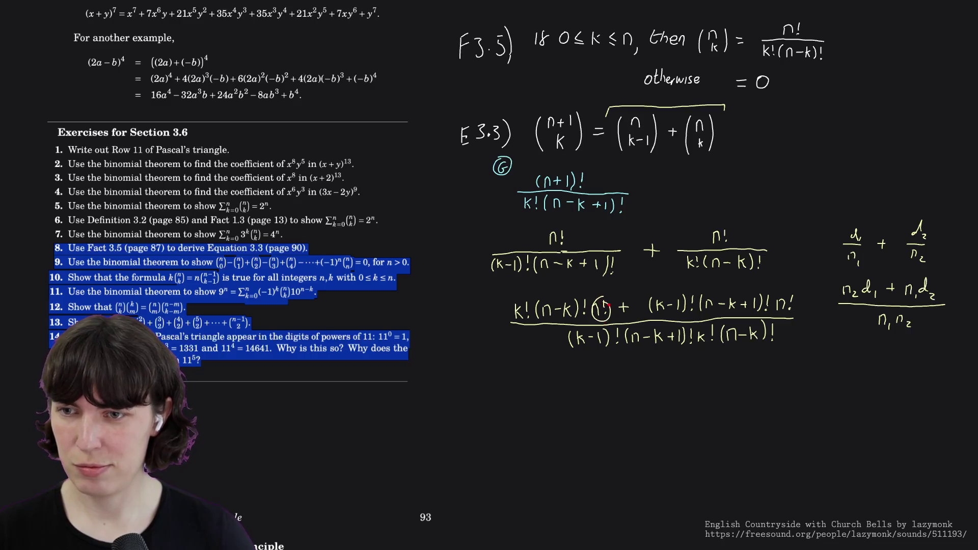
pyautogui.rightClick(755, 297)
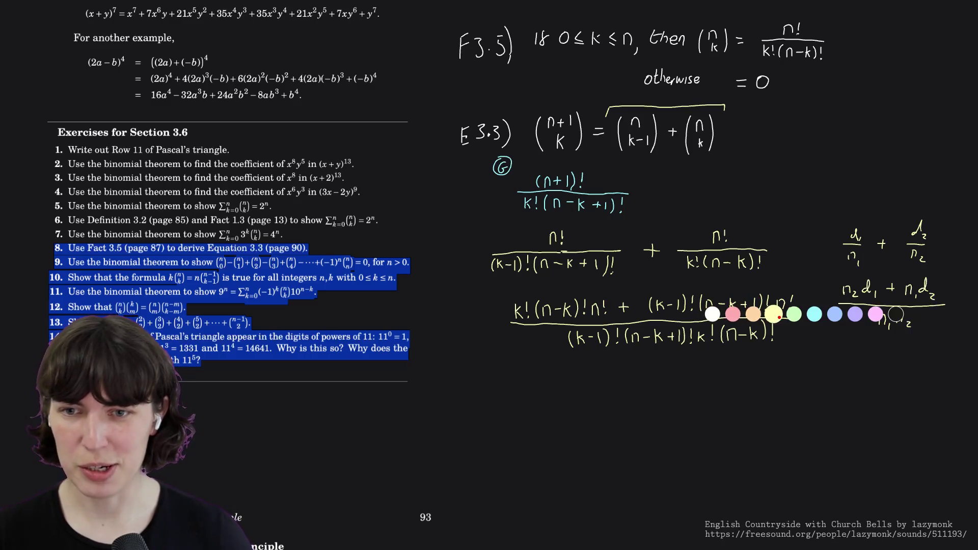
pyautogui.click(837, 318)
pyautogui.moveTo(598, 296); pyautogui.dragTo(602, 303)
pyautogui.moveTo(787, 292); pyautogui.dragTo(793, 300)
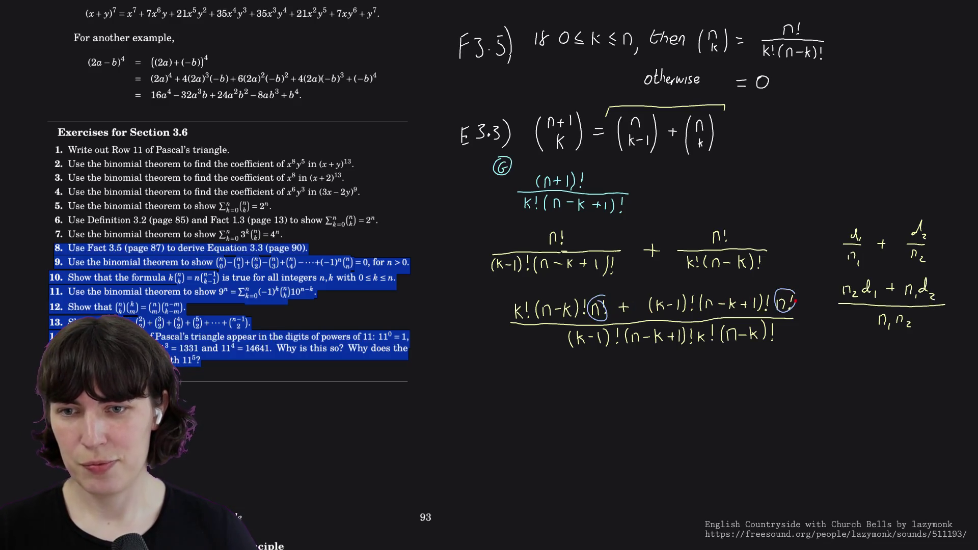
pyautogui.hotkey('ctrl', 'z')
pyautogui.hotkey('ctrl', 'z')
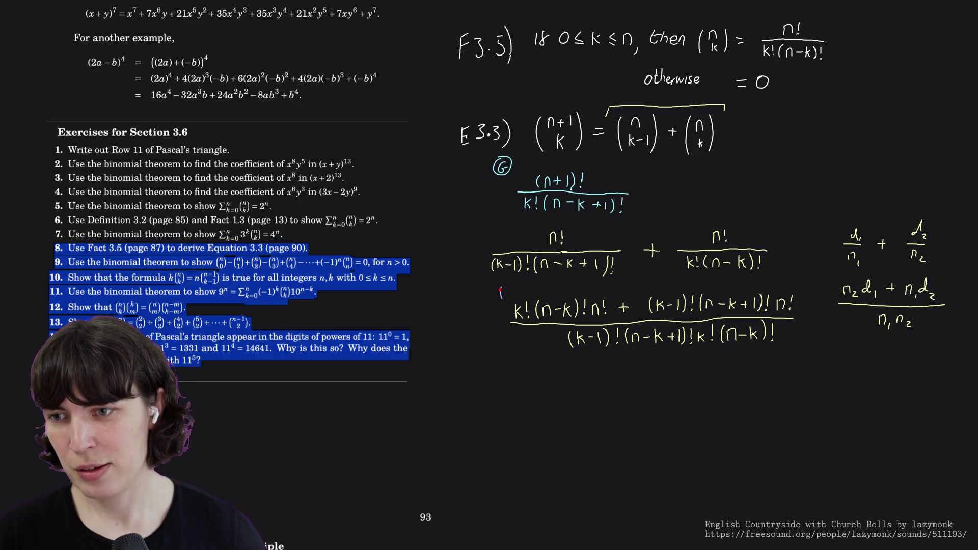
pyautogui.moveTo(499, 288)
pyautogui.mouseDown()
pyautogui.moveTo(504, 299)
pyautogui.moveTo(540, 290)
pyautogui.mouseUp()
# - Finish the k(k-1)! note, then strike a cancelling (k-1)! and undo the misplaced stroke
pyautogui.click(540, 294)
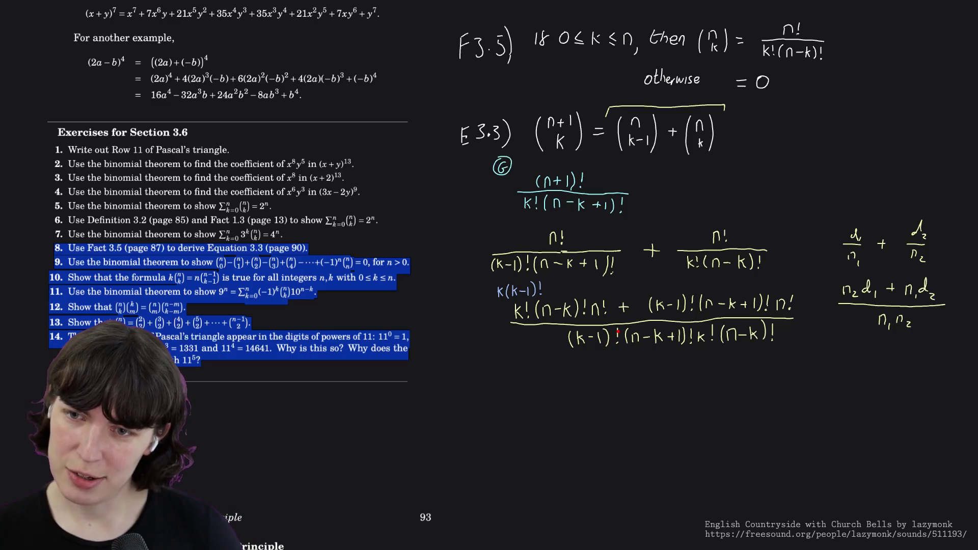
pyautogui.moveTo(619, 330)
pyautogui.mouseDown()
pyautogui.moveTo(575, 345)
pyautogui.moveTo(702, 298)
pyautogui.mouseUp()
pyautogui.hotkey('ctrl', 'z')
pyautogui.hotkey('ctrl', 'z')
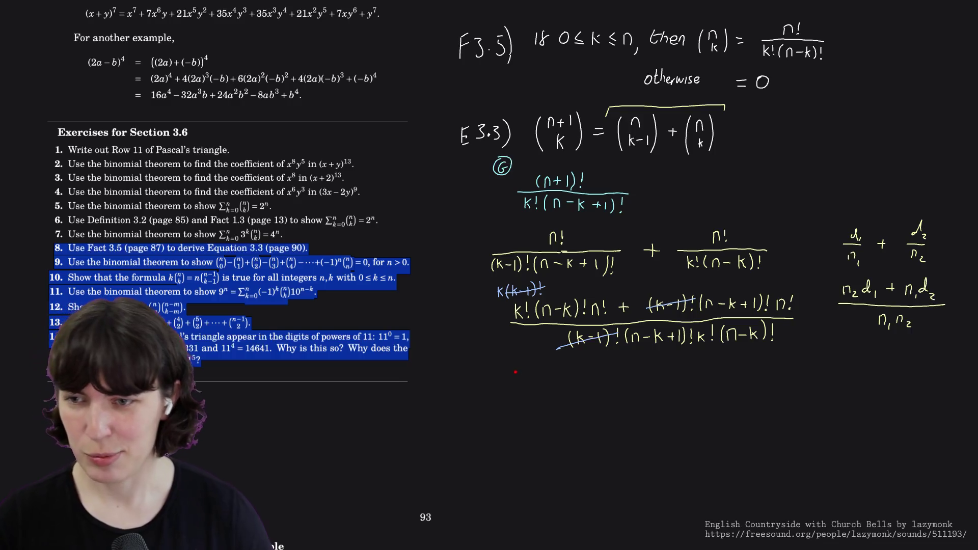
# - In yellow ink, write the first term k(n-k)!n!, undoing stray strokes
pyautogui.rightClick(515, 369)
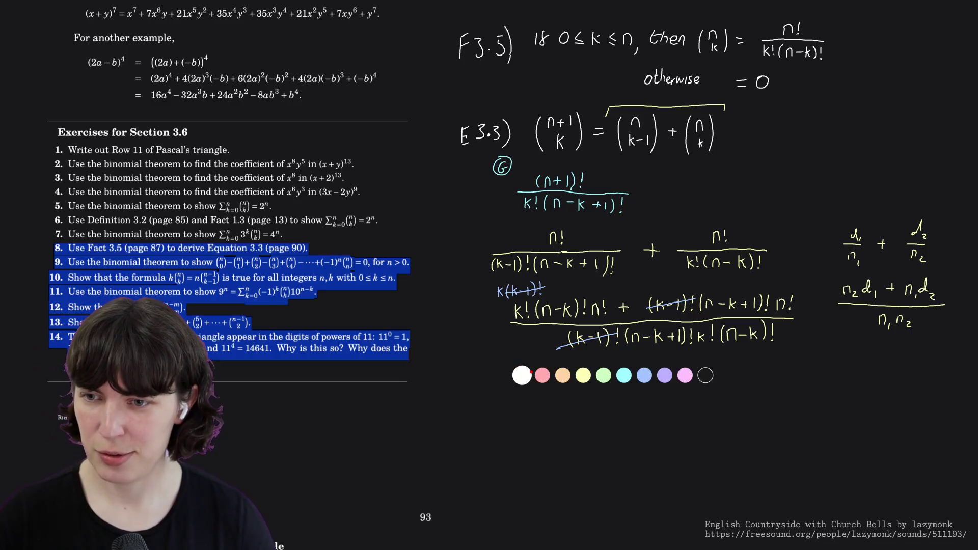
pyautogui.click(576, 379)
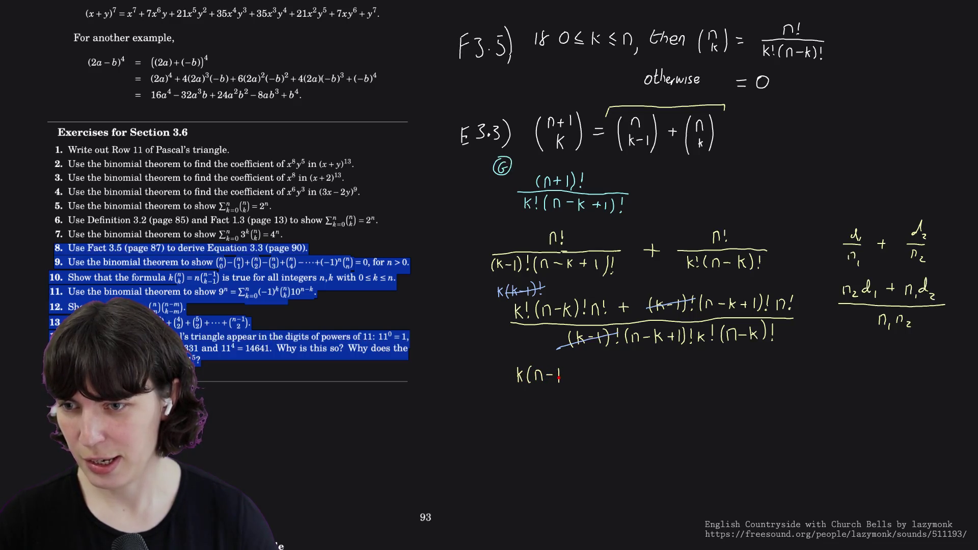
pyautogui.moveTo(567, 365); pyautogui.dragTo(569, 383)
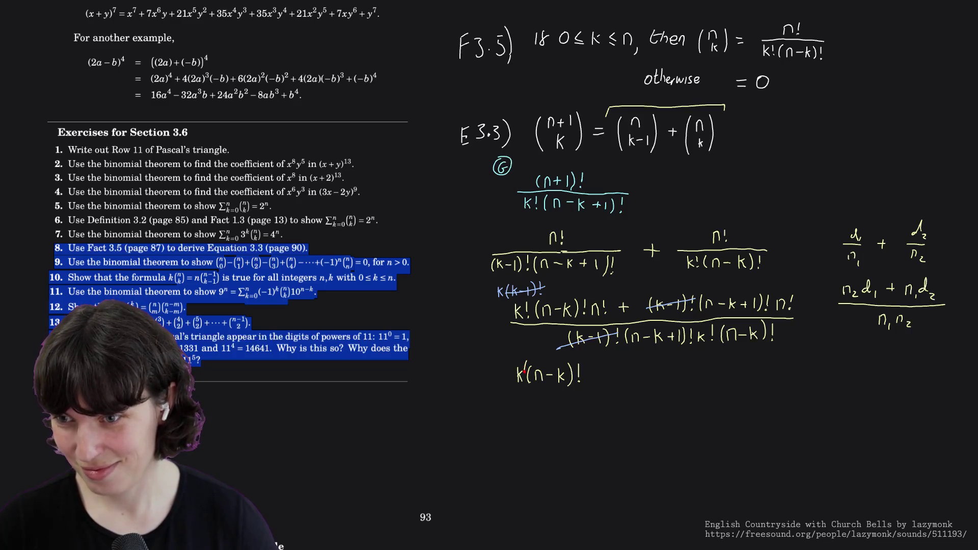
pyautogui.moveTo(525, 365)
pyautogui.mouseDown()
pyautogui.moveTo(526, 387)
pyautogui.moveTo(583, 369)
pyautogui.mouseUp()
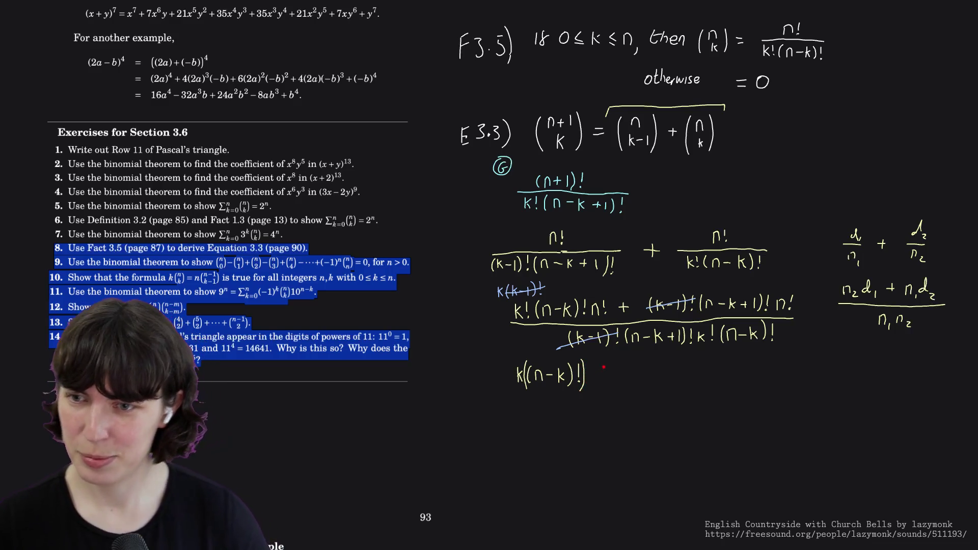
pyautogui.hotkey('ctrl', 'z')
pyautogui.hotkey('ctrl', 'z')
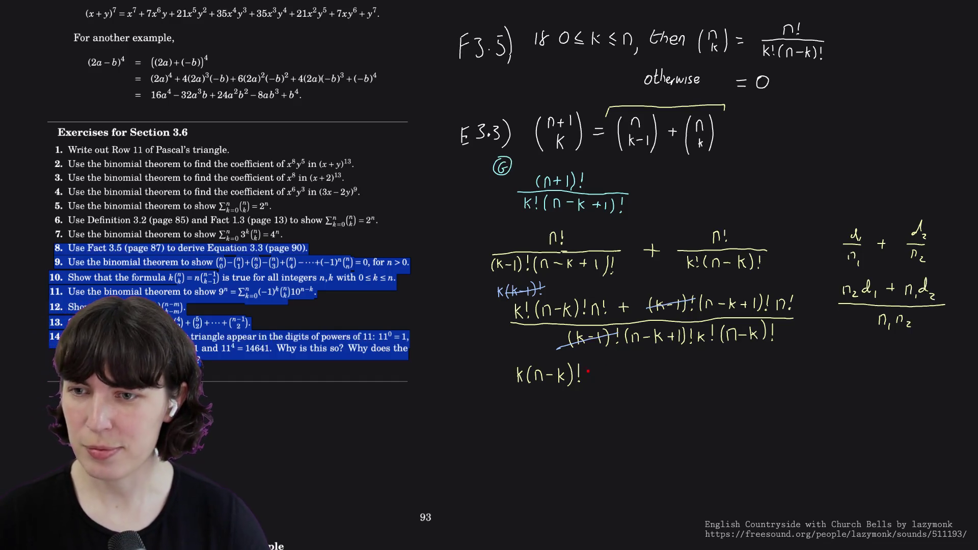
pyautogui.moveTo(588, 370)
pyautogui.mouseDown()
pyautogui.moveTo(588, 380)
pyautogui.moveTo(615, 379)
pyautogui.mouseUp()
pyautogui.click(598, 382)
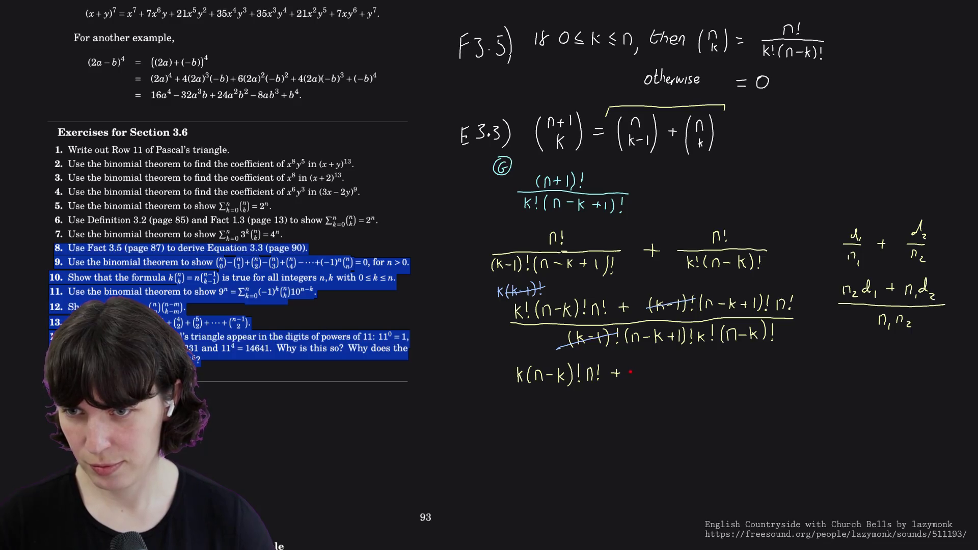
# - Write the second term (n-k+1)!n! and draw the full fraction bar underneath
pyautogui.moveTo(631, 370)
pyautogui.mouseDown()
pyautogui.moveTo(627, 380)
pyautogui.moveTo(662, 376)
pyautogui.mouseUp()
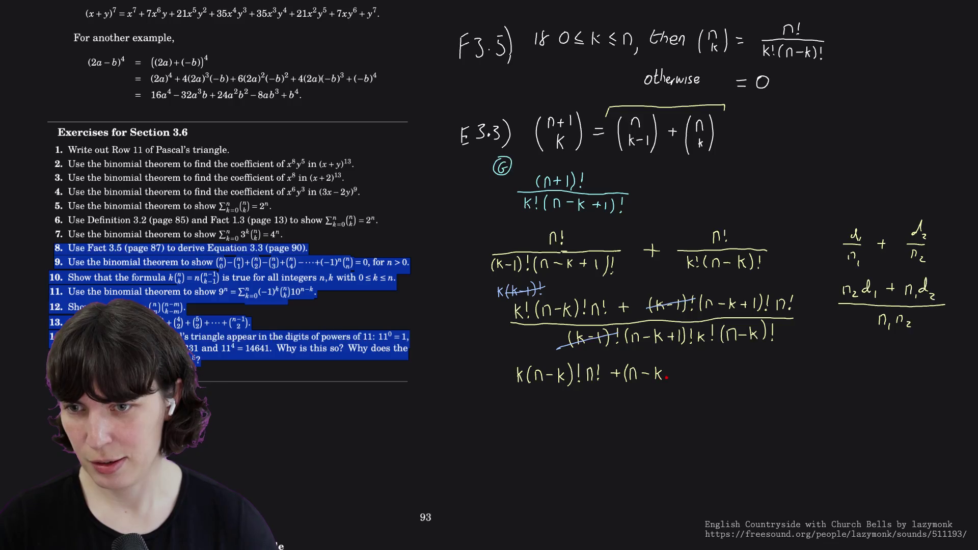
pyautogui.moveTo(689, 364); pyautogui.dragTo(689, 380)
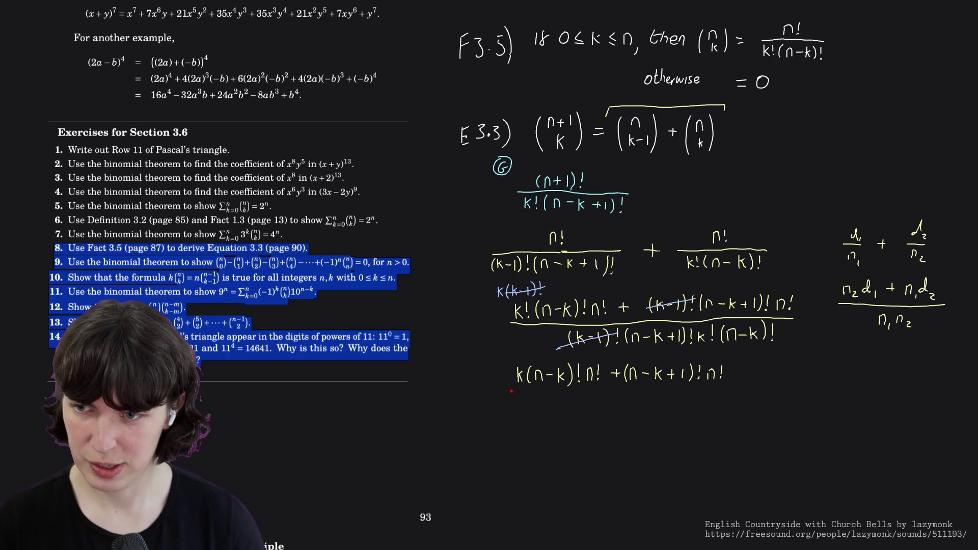
pyautogui.moveTo(515, 388); pyautogui.dragTo(606, 387)
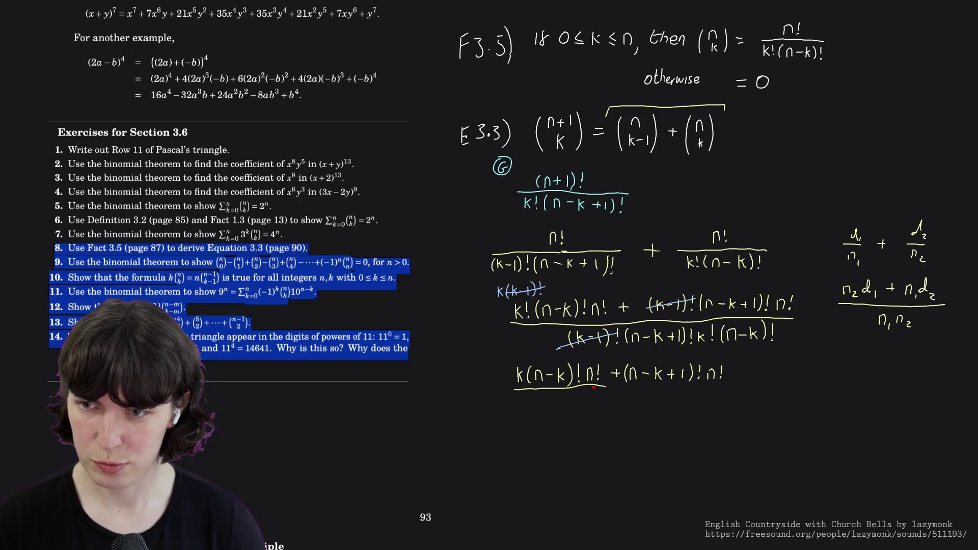
pyautogui.hotkey('ctrl', 'z')
pyautogui.moveTo(517, 390); pyautogui.dragTo(726, 388)
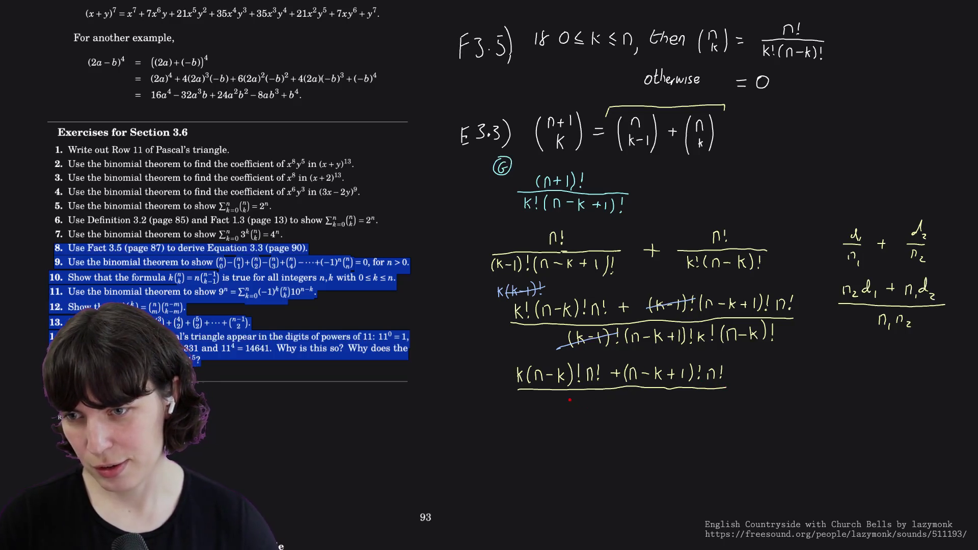
# - Begin the new denominator as (n-k below the bar, rewriting the k
pyautogui.moveTo(548, 398)
pyautogui.mouseDown()
pyautogui.moveTo(547, 410)
pyautogui.moveTo(559, 399)
pyautogui.moveTo(564, 409)
pyautogui.moveTo(576, 405)
pyautogui.mouseUp()
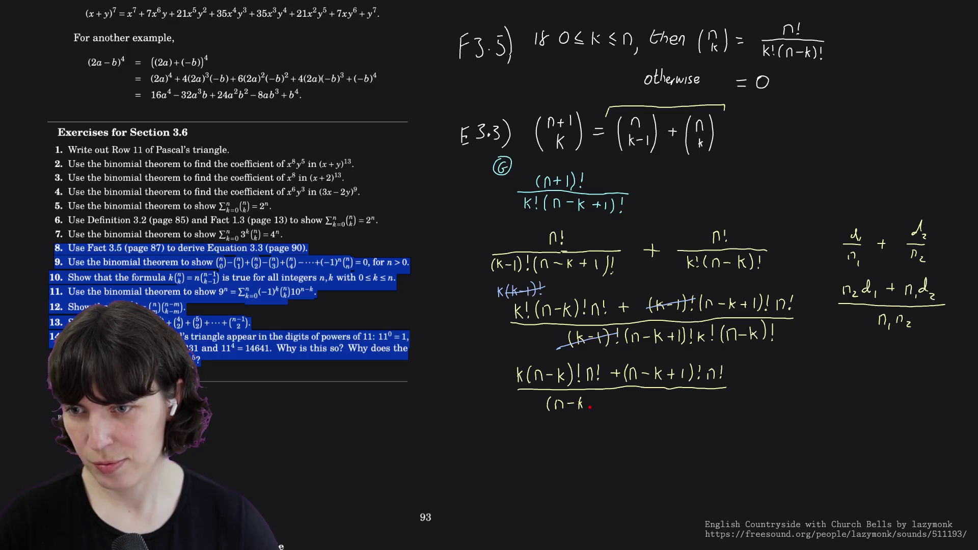
pyautogui.hotkey('ctrl', 'z')
pyautogui.moveTo(580, 396); pyautogui.dragTo(587, 410)
pyautogui.moveTo(590, 404); pyautogui.dragTo(596, 403)
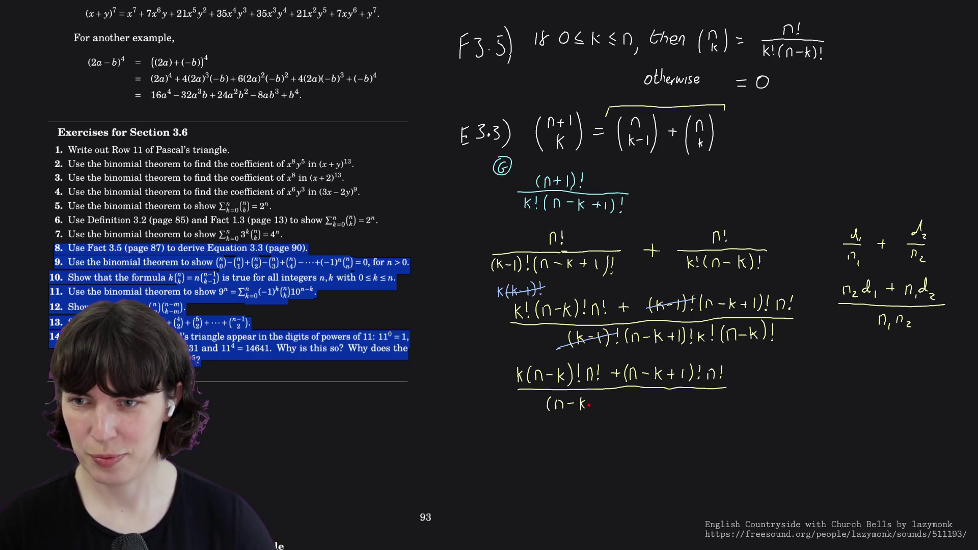
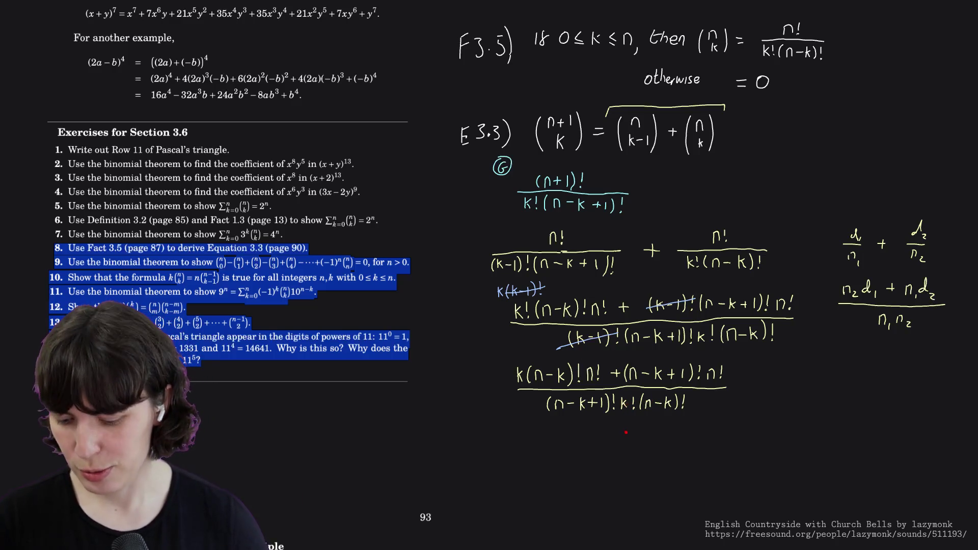
# - Try circling the k! and leading k in a new pen colour, then undo the circles
pyautogui.rightClick(648, 434)
pyautogui.click(756, 436)
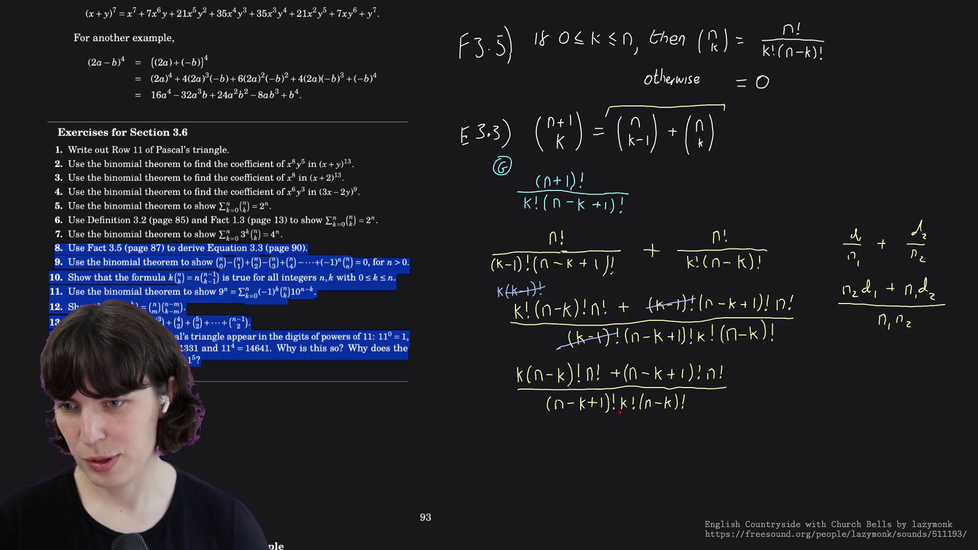
pyautogui.moveTo(619, 392); pyautogui.dragTo(614, 397)
pyautogui.moveTo(529, 379); pyautogui.dragTo(526, 360)
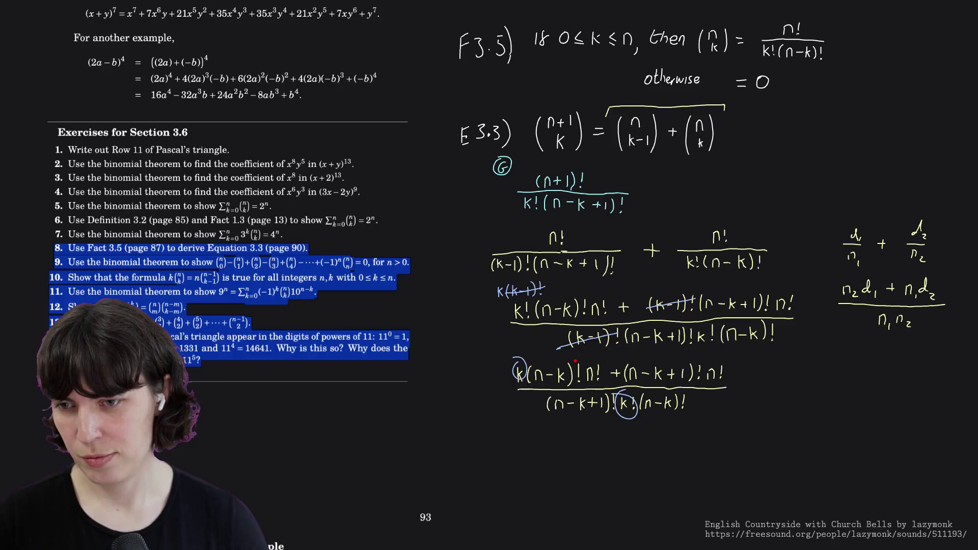
pyautogui.hotkey('ctrl', 'z')
pyautogui.hotkey('ctrl', 'z')
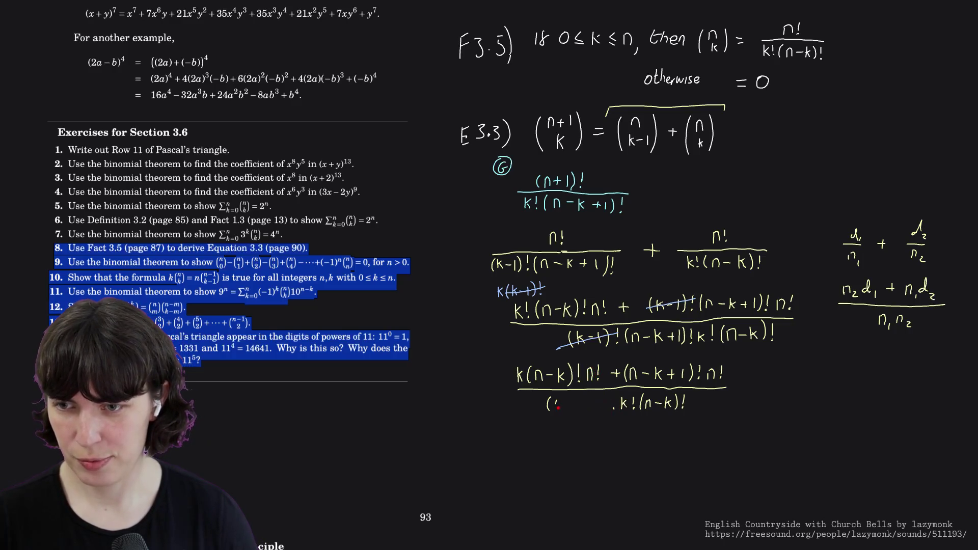
# - Try striking through (n-k+1)! in numerator and denominator in another colour, then undo it
pyautogui.rightClick(607, 427)
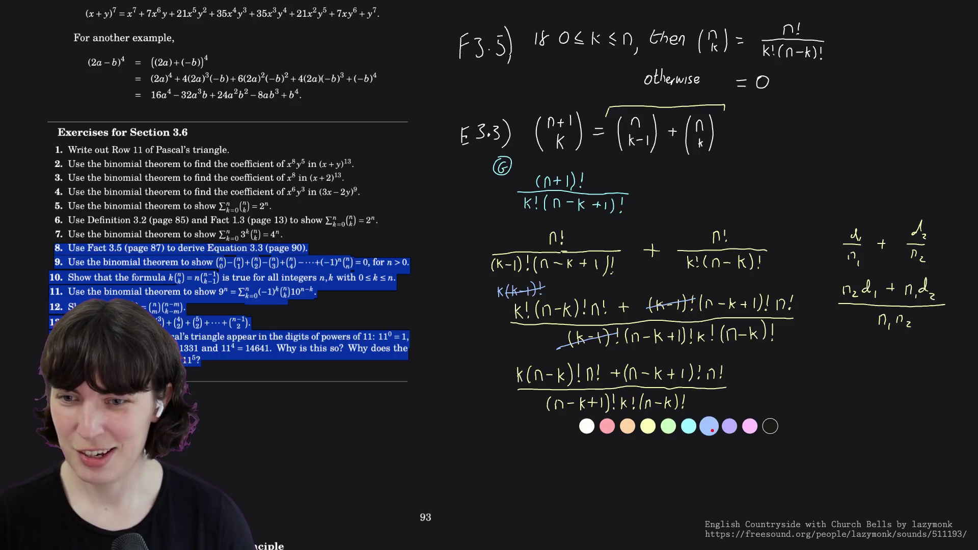
pyautogui.click(545, 409)
pyautogui.moveTo(545, 408); pyautogui.dragTo(600, 400)
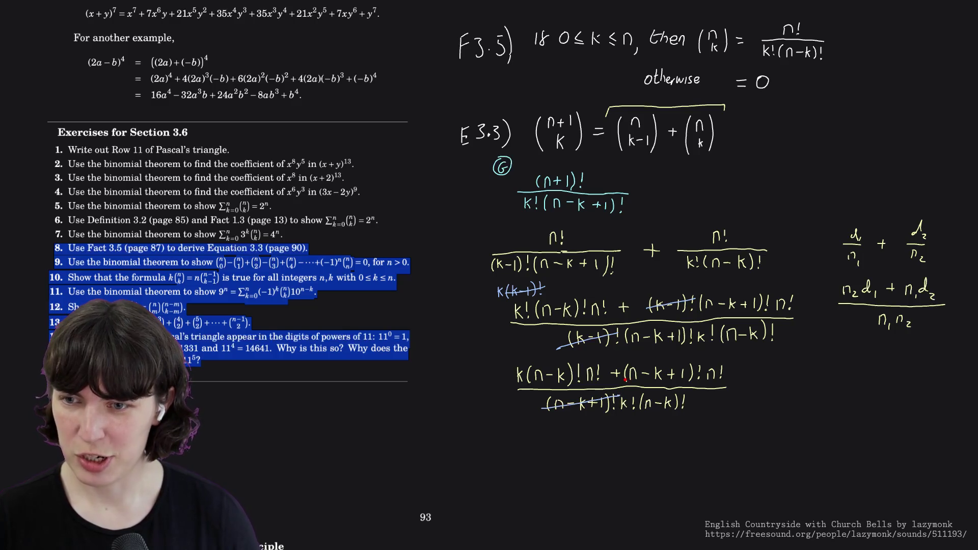
pyautogui.moveTo(633, 376); pyautogui.dragTo(701, 369)
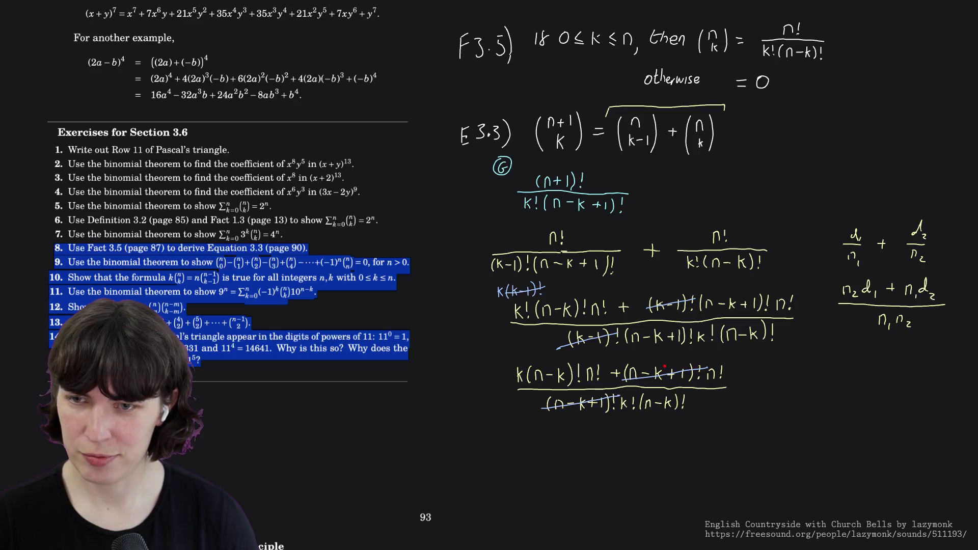
pyautogui.hotkey('ctrl', 'z')
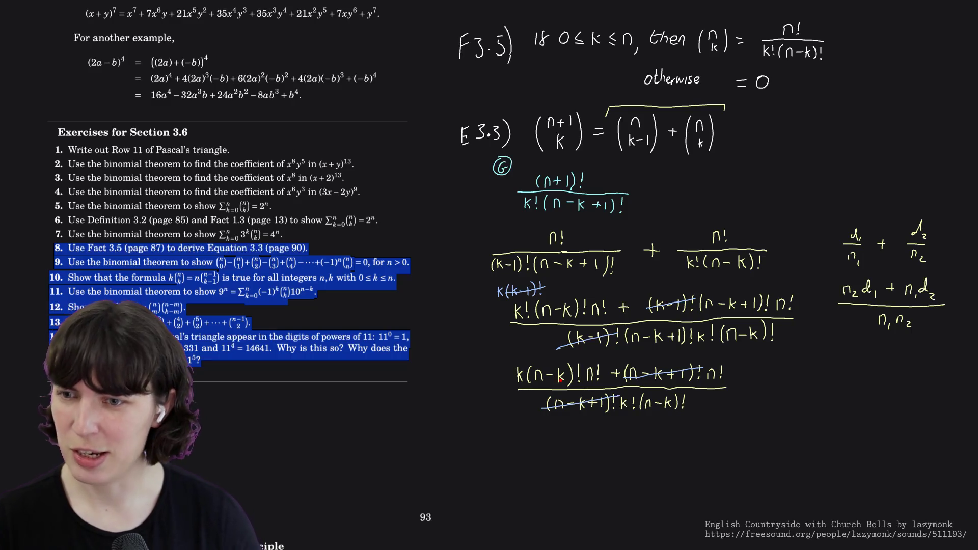
pyautogui.hotkey('ctrl', 'z')
pyautogui.hotkey('ctrl', 'z')
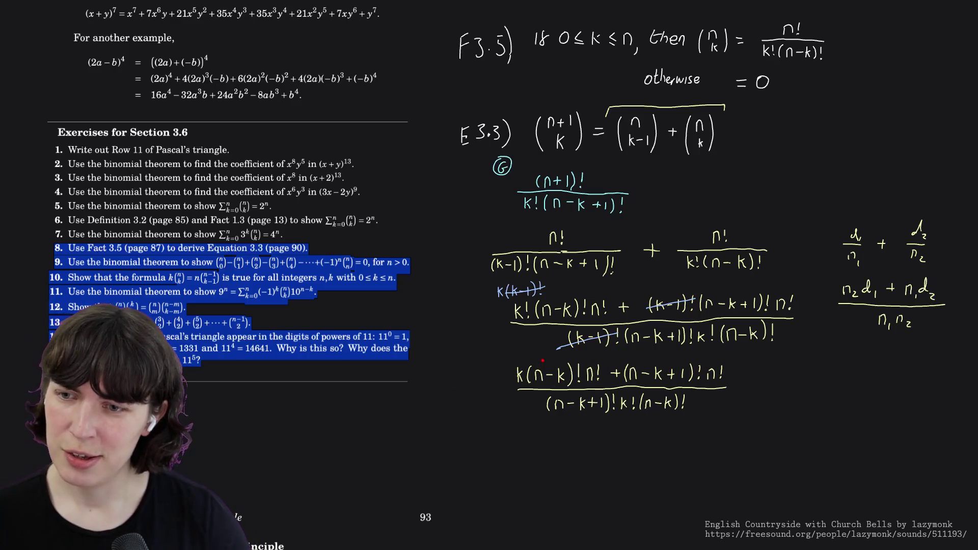
# - Mark k(n-k) with a circled 1 and k+1 with a circled 2, and start an n beside the fraction
pyautogui.moveTo(547, 354); pyautogui.dragTo(547, 364)
pyautogui.moveTo(664, 354); pyautogui.dragTo(665, 364)
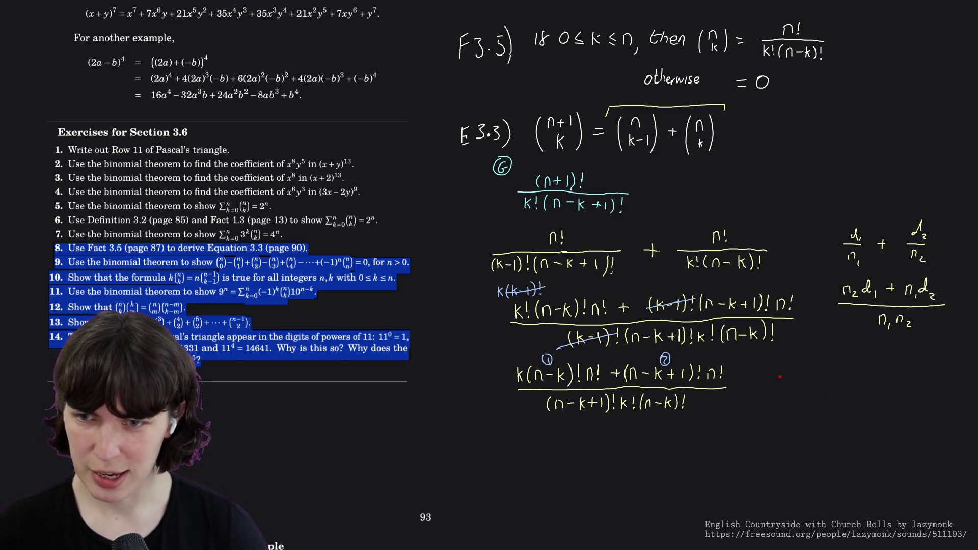
pyautogui.moveTo(778, 374); pyautogui.dragTo(779, 383)
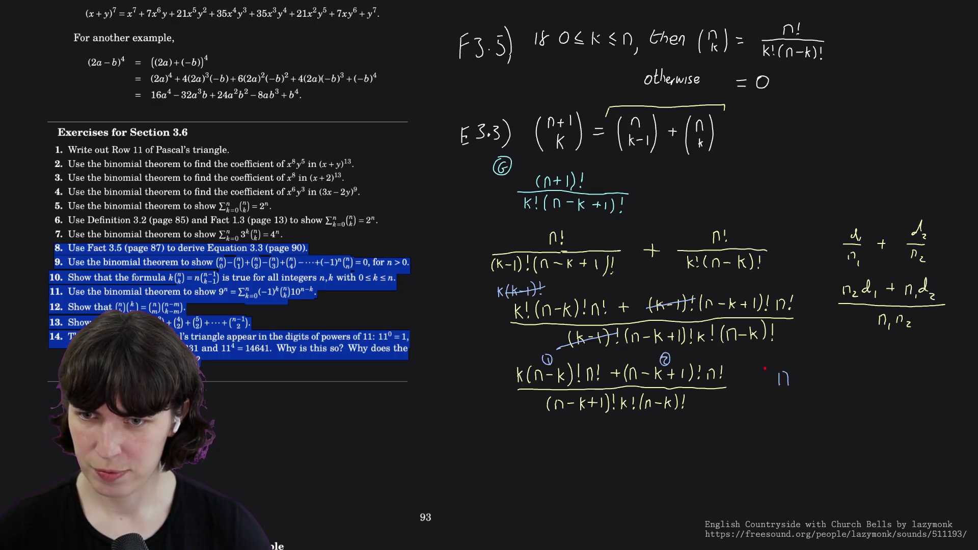
# - Write (n-k+1)! to the right of the fraction
pyautogui.moveTo(773, 367); pyautogui.dragTo(773, 387)
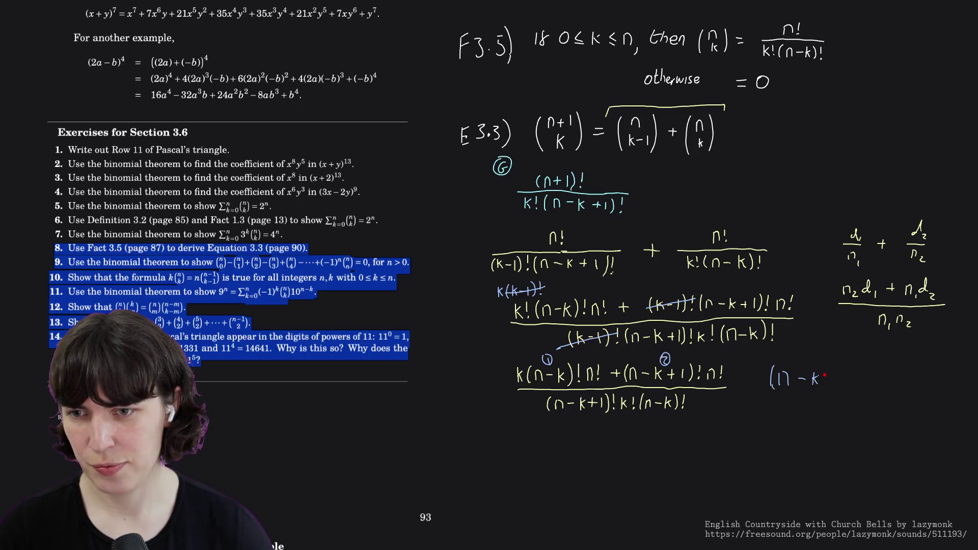
pyautogui.moveTo(841, 364); pyautogui.dragTo(844, 388)
pyautogui.click(856, 384)
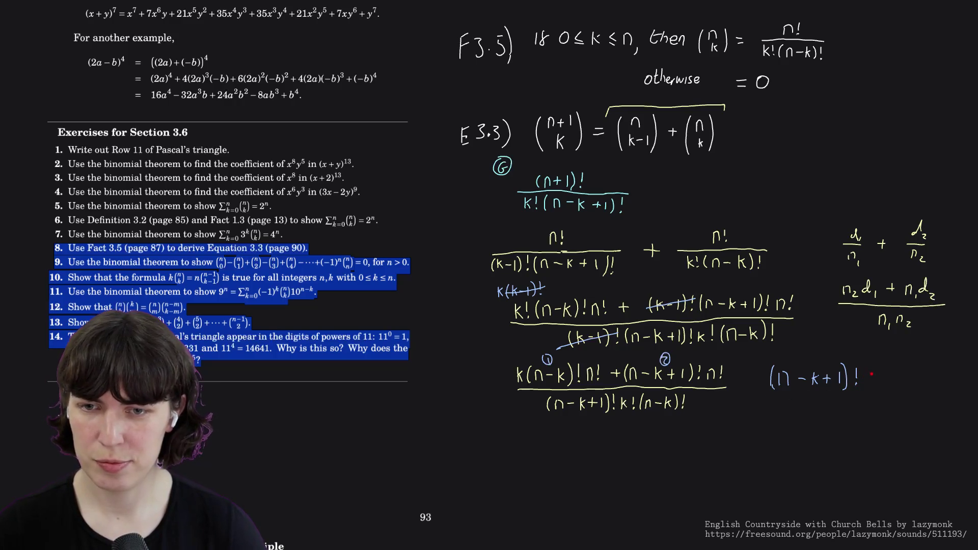
# - Continue the identity as = (n-k+1)(n-k)!, restoring the accidentally erased plus sign
pyautogui.moveTo(755, 398); pyautogui.dragTo(766, 399)
pyautogui.moveTo(756, 404); pyautogui.dragTo(775, 411)
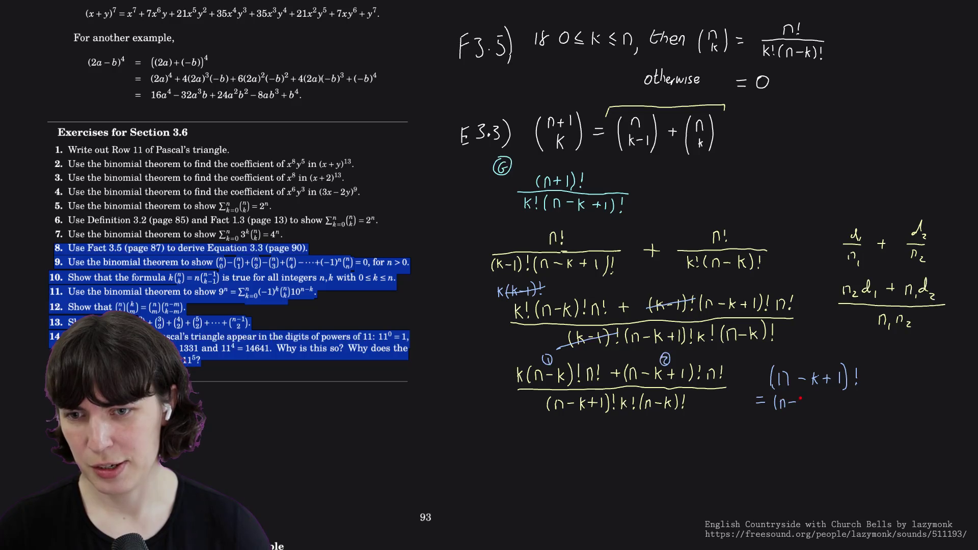
pyautogui.moveTo(808, 399); pyautogui.dragTo(820, 402)
pyautogui.moveTo(817, 397); pyautogui.dragTo(824, 407)
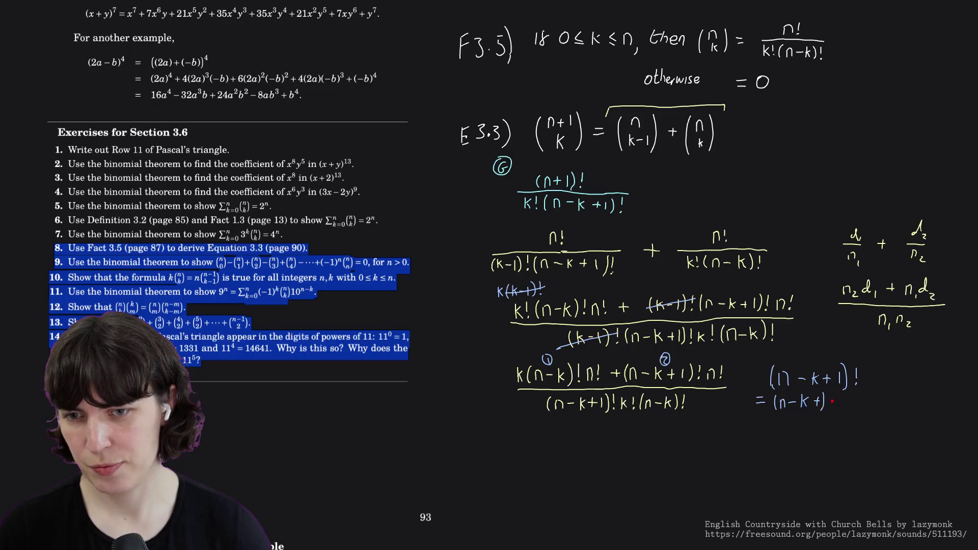
pyautogui.moveTo(835, 396)
pyautogui.mouseDown()
pyautogui.moveTo(833, 408)
pyautogui.moveTo(879, 402)
pyautogui.mouseUp()
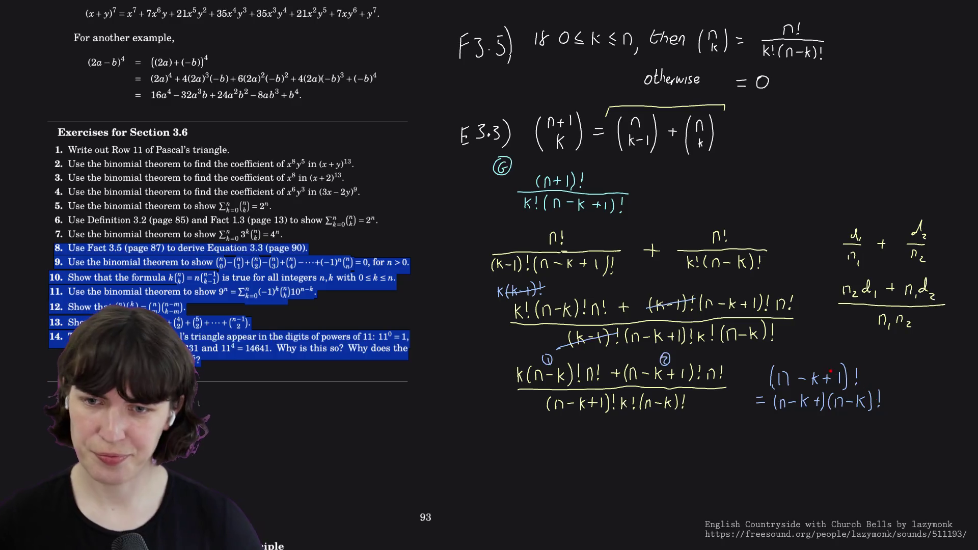
pyautogui.moveTo(815, 395); pyautogui.dragTo(815, 405)
pyautogui.hotkey('ctrl', 'z')
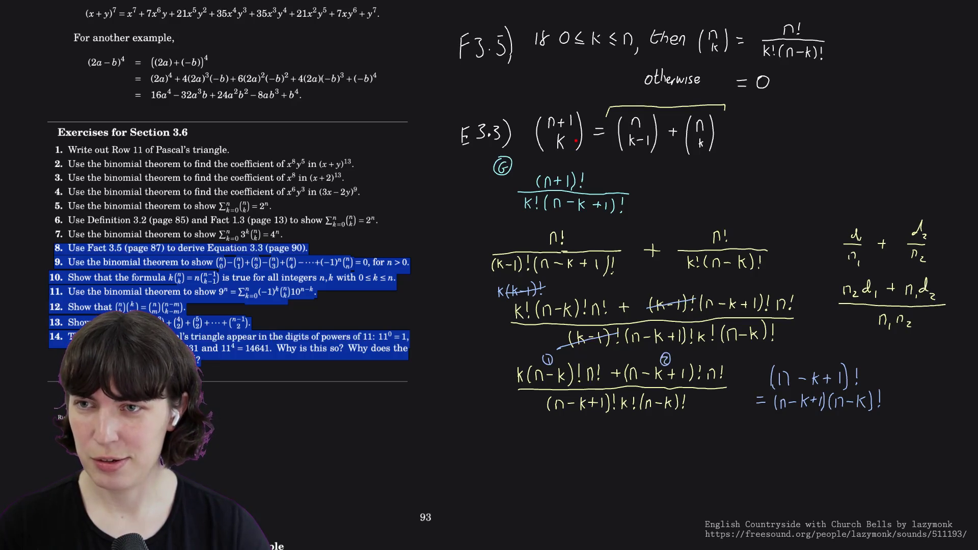
pyautogui.scroll(-5, 576, 141)
pyautogui.scroll(1, 567, 150)
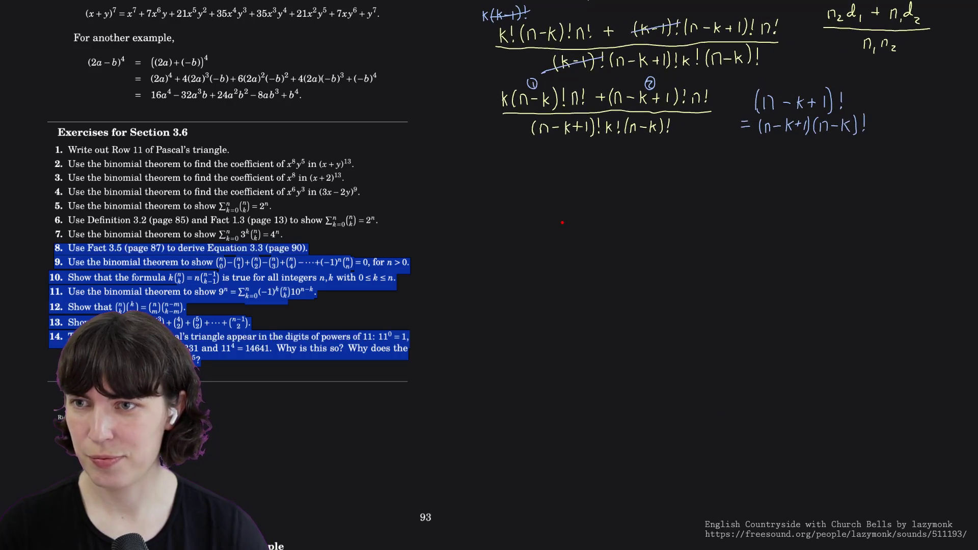
# - In yellow ink, write the first numerator term k(n-k)!n! followed by a plus sign
pyautogui.rightClick(558, 202)
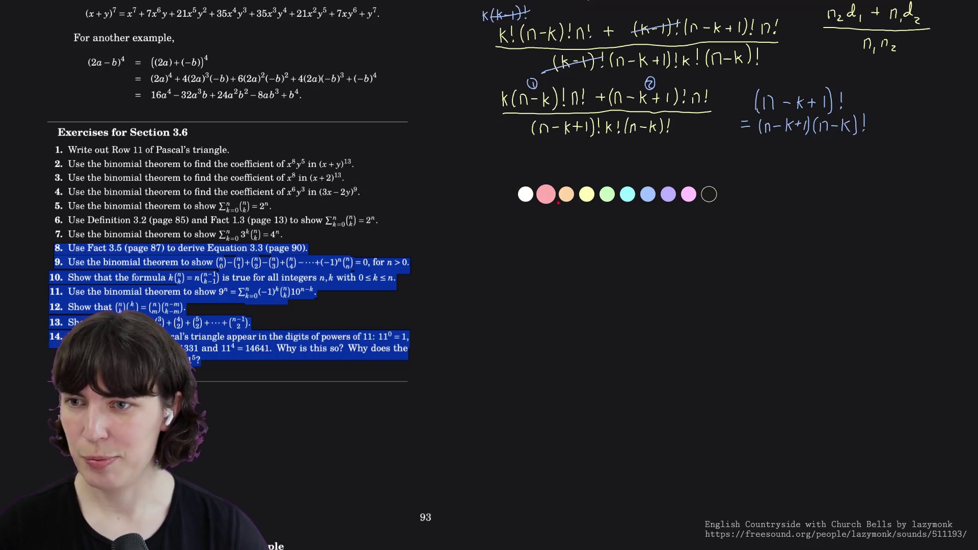
pyautogui.click(546, 194)
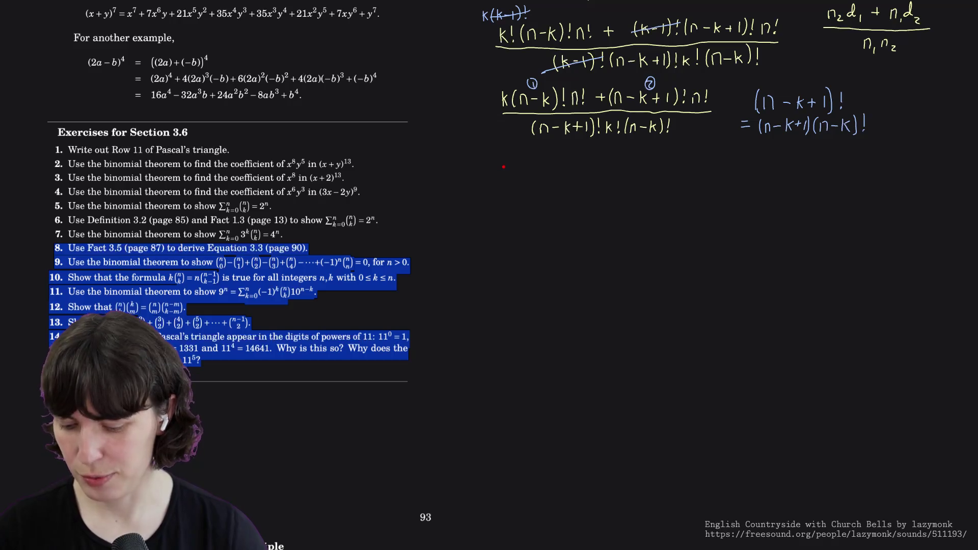
pyautogui.moveTo(503, 165); pyautogui.dragTo(503, 181)
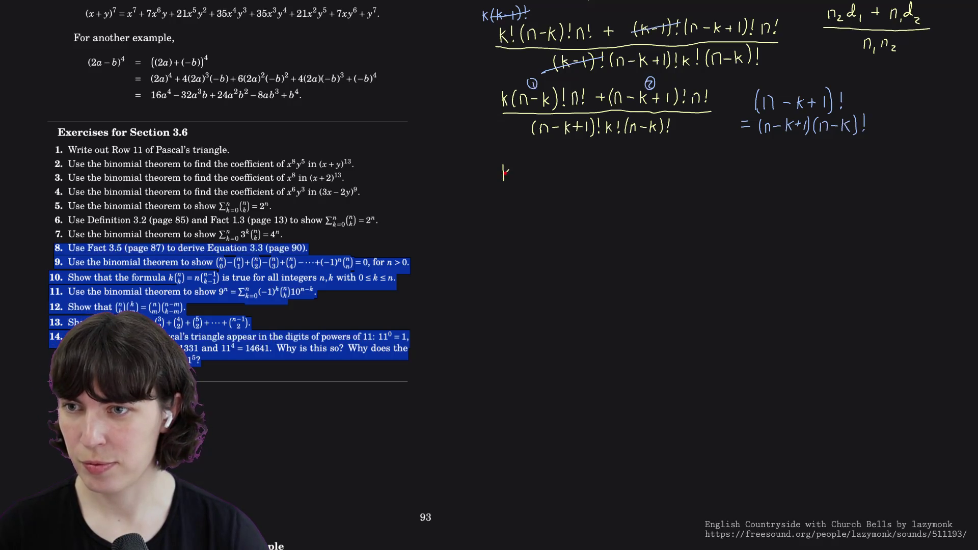
pyautogui.moveTo(516, 165)
pyautogui.mouseDown()
pyautogui.moveTo(518, 178)
pyautogui.moveTo(543, 182)
pyautogui.moveTo(548, 173)
pyautogui.mouseUp()
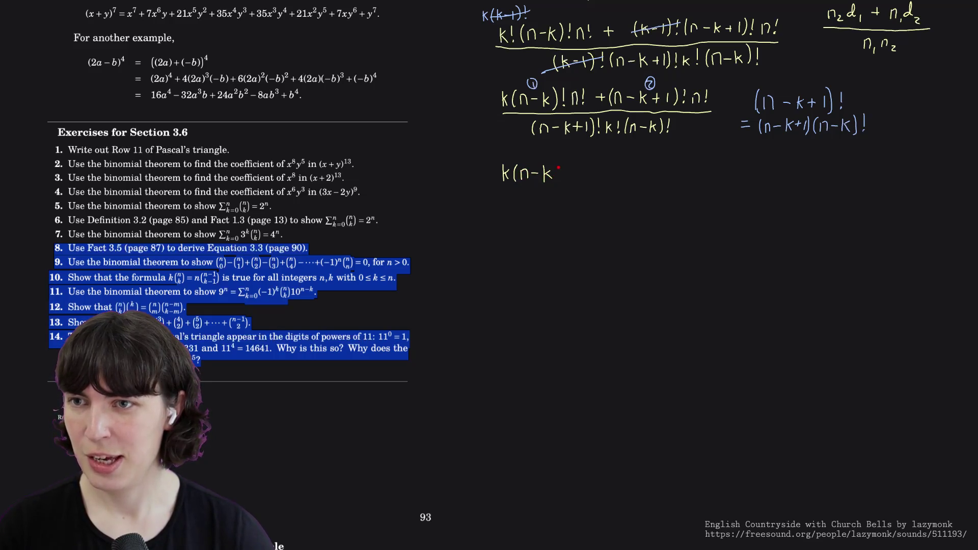
pyautogui.moveTo(566, 163); pyautogui.dragTo(578, 181)
pyautogui.click(566, 178)
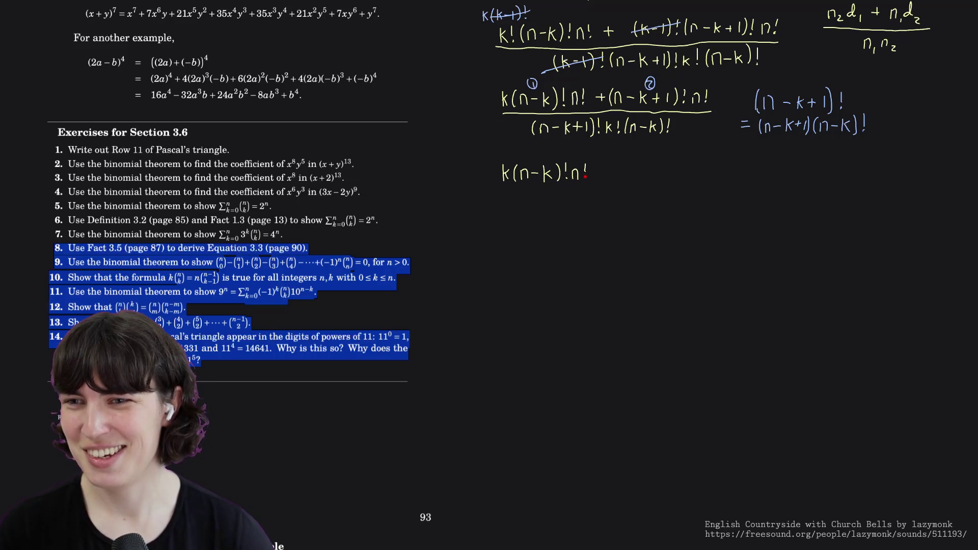
pyautogui.moveTo(595, 174); pyautogui.dragTo(623, 175)
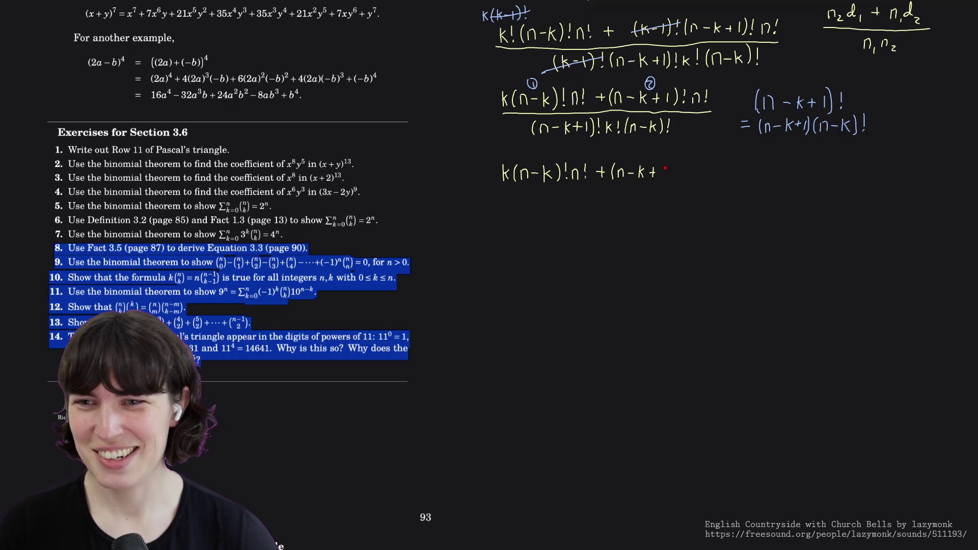
# - Add the second term (n-k+1)(n-k)!n!, draw the fraction bar and begin the denominator (n-k+
pyautogui.moveTo(669, 162)
pyautogui.mouseDown()
pyautogui.moveTo(671, 178)
pyautogui.moveTo(689, 166)
pyautogui.moveTo(713, 176)
pyautogui.mouseUp()
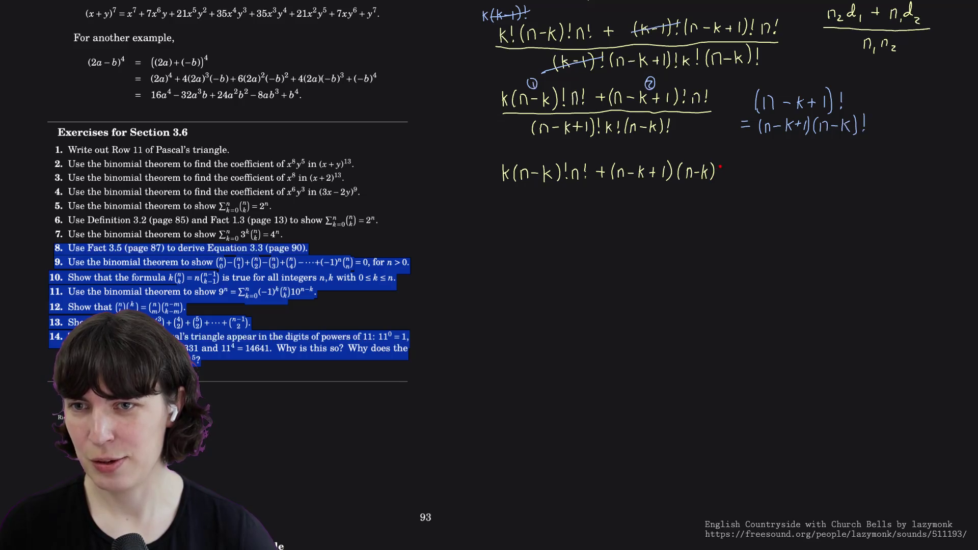
pyautogui.moveTo(725, 179); pyautogui.dragTo(733, 177)
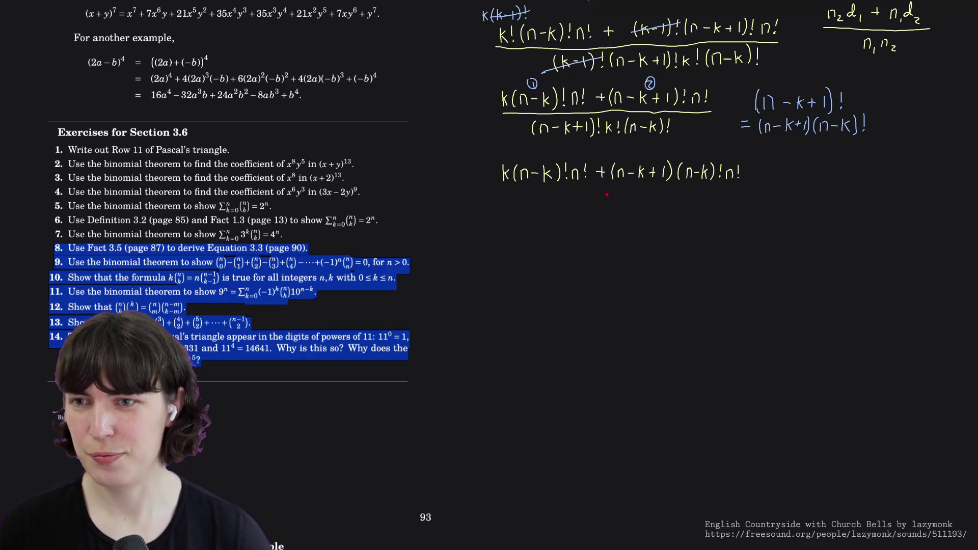
pyautogui.moveTo(501, 187); pyautogui.dragTo(755, 187)
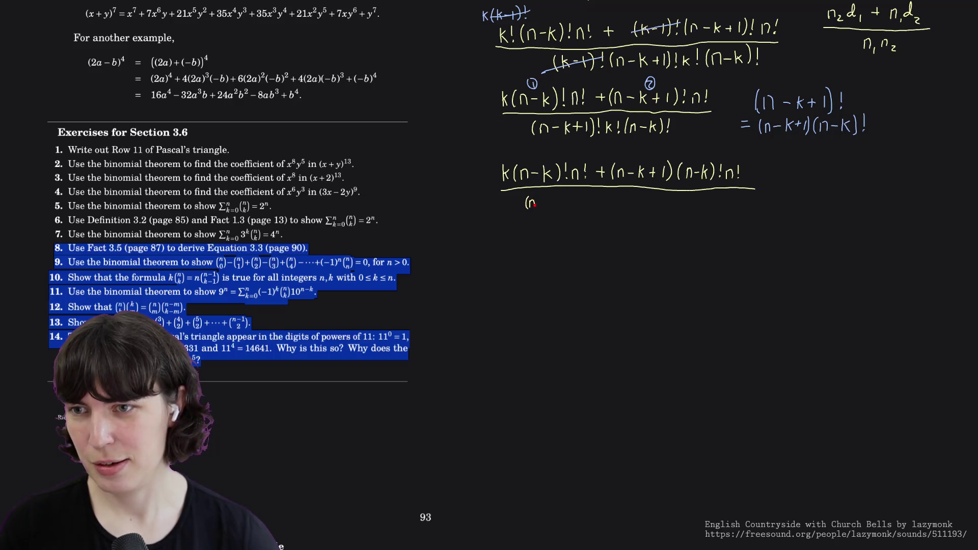
pyautogui.moveTo(535, 204); pyautogui.dragTo(548, 209)
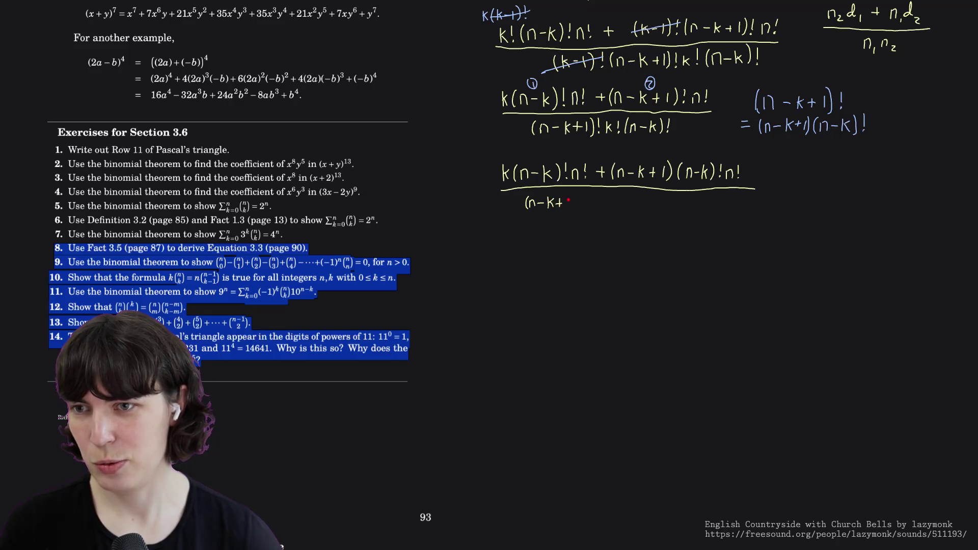
# - Complete the denominator as (n-k+1)(n-k)! k!(n-k)! under the fraction bar
pyautogui.moveTo(573, 196)
pyautogui.mouseDown()
pyautogui.moveTo(575, 209)
pyautogui.moveTo(618, 208)
pyautogui.mouseUp()
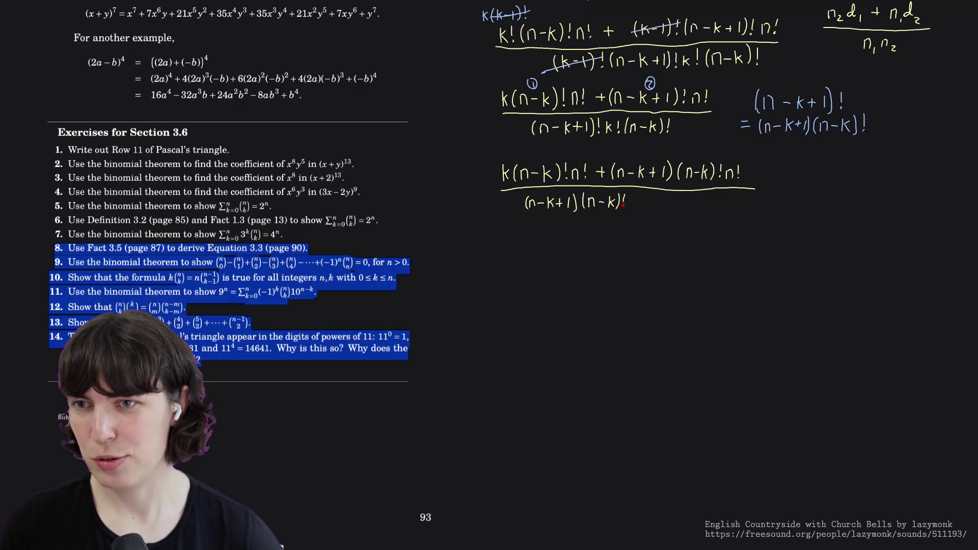
pyautogui.moveTo(635, 199); pyautogui.dragTo(646, 207)
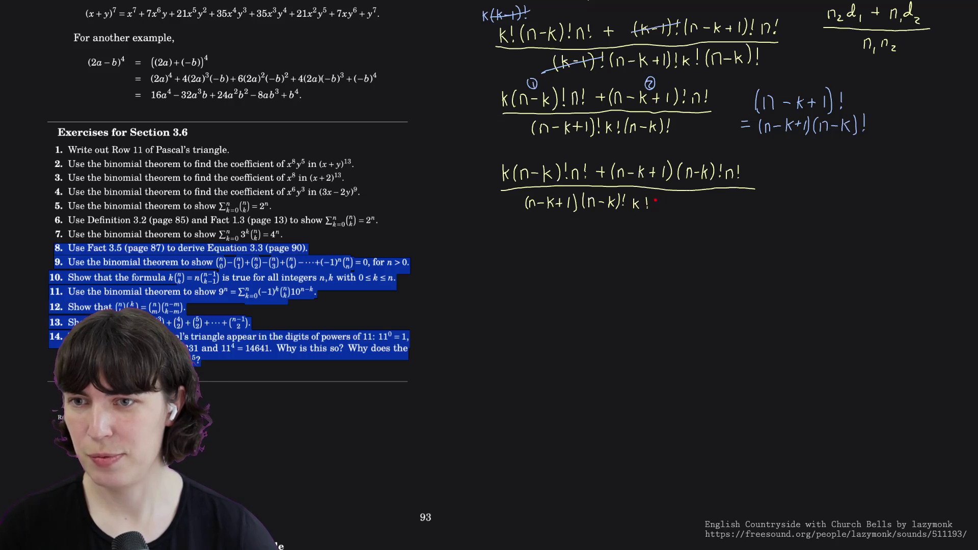
pyautogui.moveTo(659, 209); pyautogui.dragTo(670, 209)
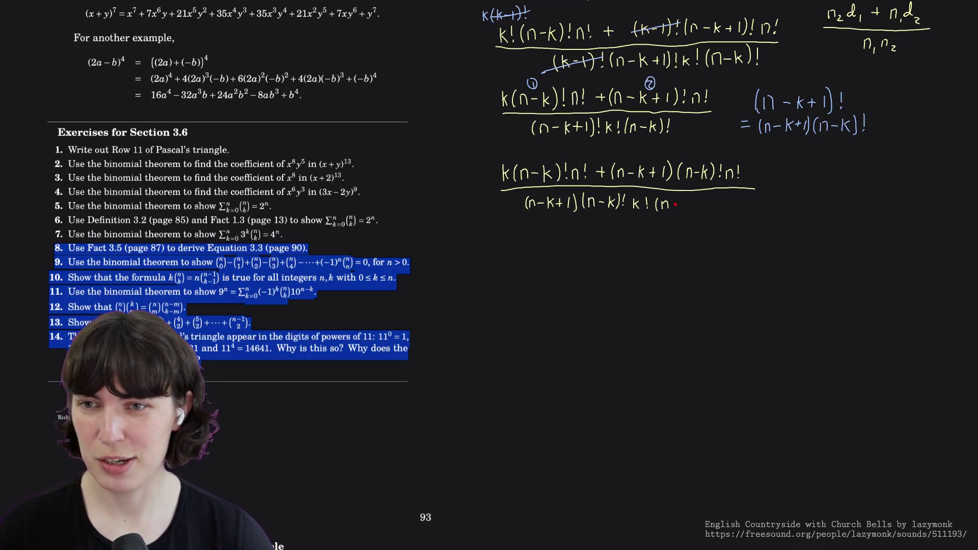
pyautogui.moveTo(676, 205); pyautogui.dragTo(695, 212)
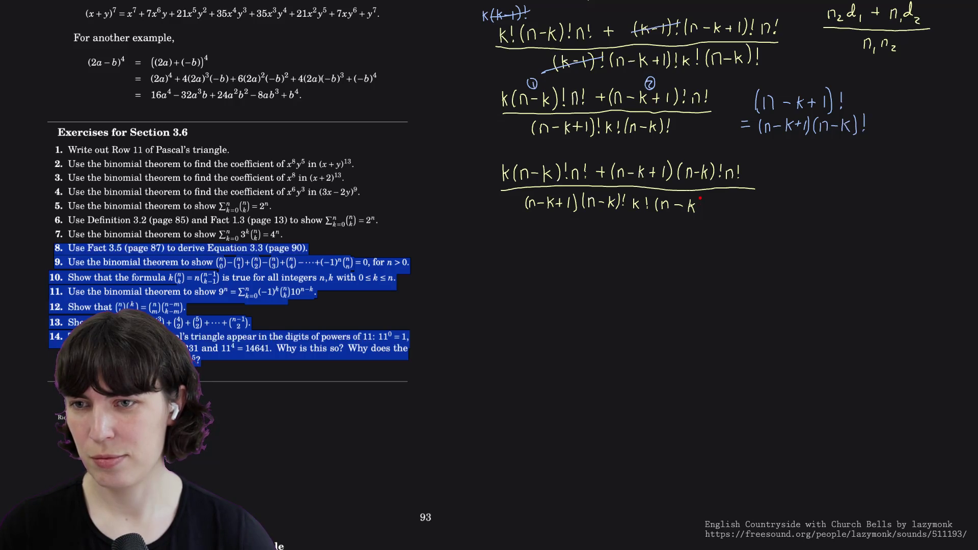
pyautogui.moveTo(701, 197)
pyautogui.mouseDown()
pyautogui.moveTo(702, 214)
pyautogui.moveTo(710, 209)
pyautogui.mouseUp()
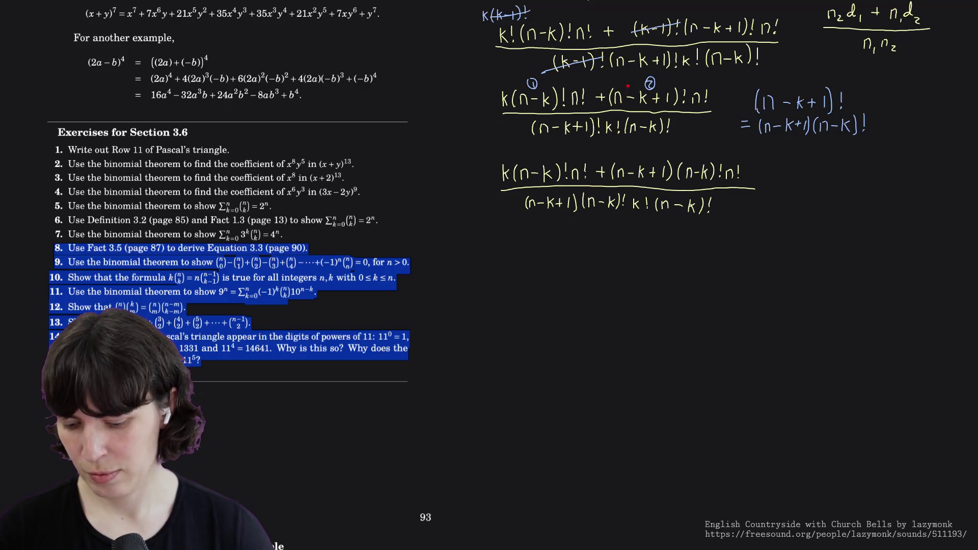
pyautogui.scroll(4, 634, 229)
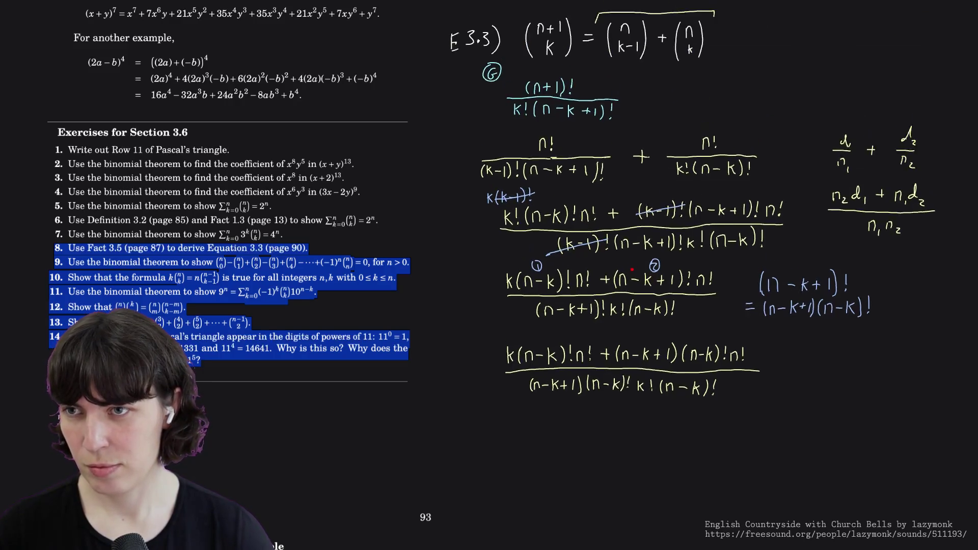
pyautogui.scroll(1, 634, 229)
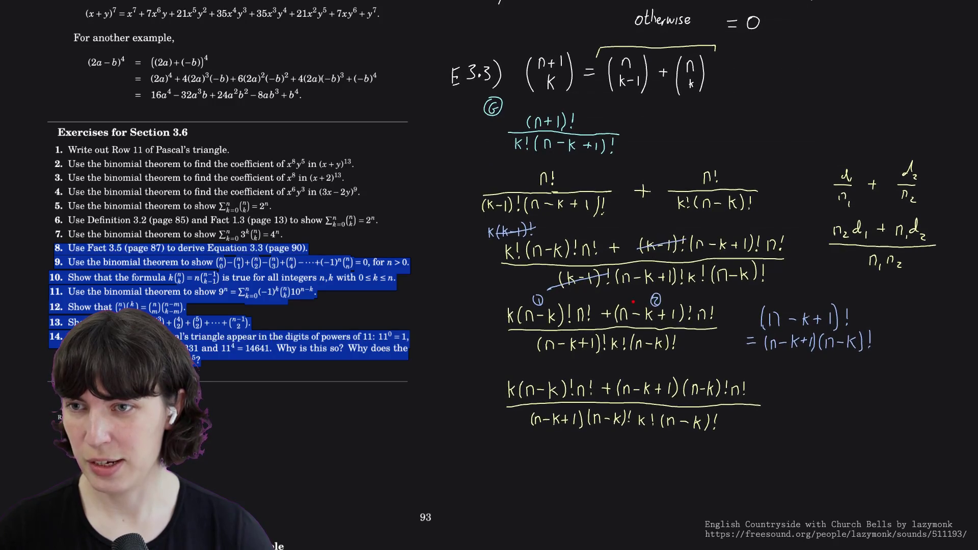
pyautogui.scroll(-1, 634, 275)
pyautogui.scroll(-3, 634, 276)
pyautogui.scroll(-1, 642, 153)
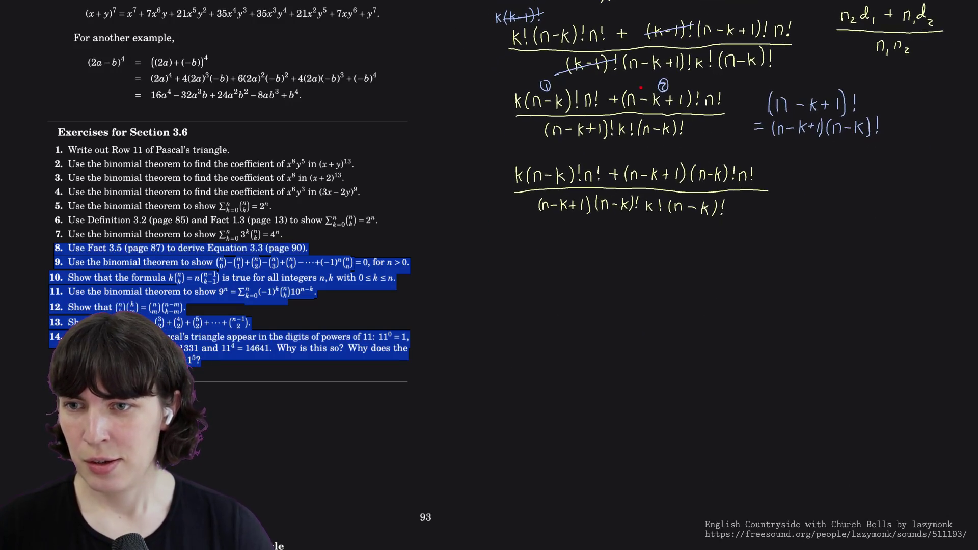
# - Erase the extra (n-k)! beside (n-k+1) and strike out (n-k)! in both numerator terms and the denominator
pyautogui.moveTo(596, 203)
pyautogui.mouseDown()
pyautogui.moveTo(632, 202)
pyautogui.moveTo(600, 210)
pyautogui.mouseUp()
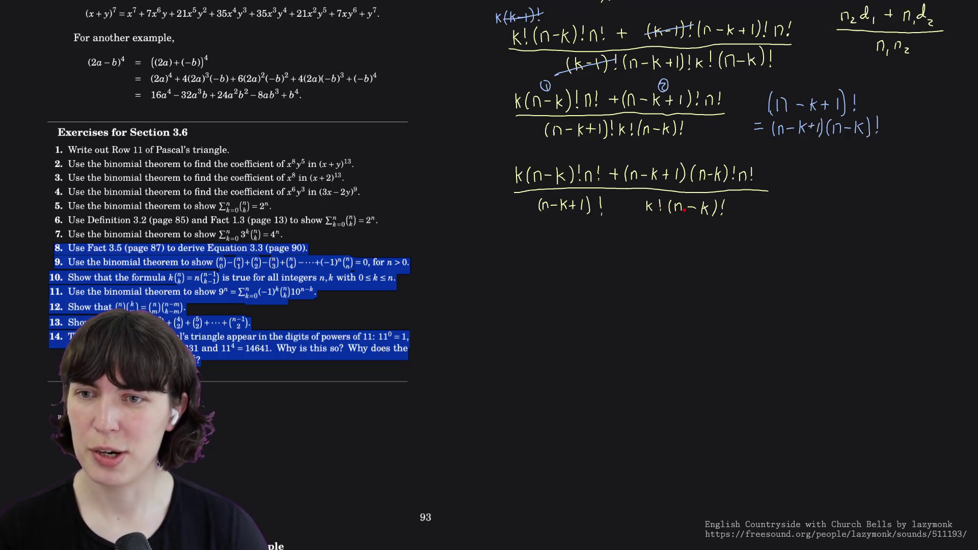
pyautogui.rightClick(780, 267)
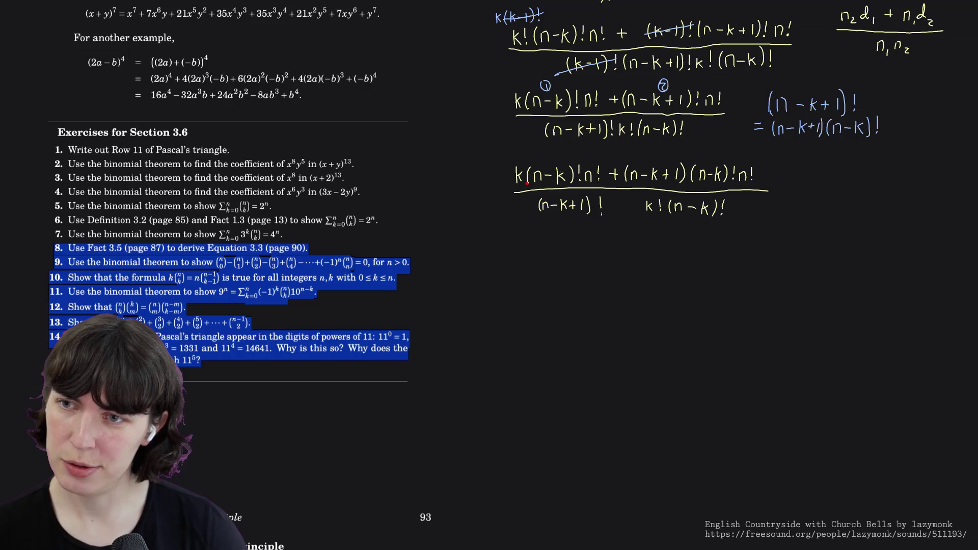
pyautogui.moveTo(529, 179); pyautogui.dragTo(575, 175)
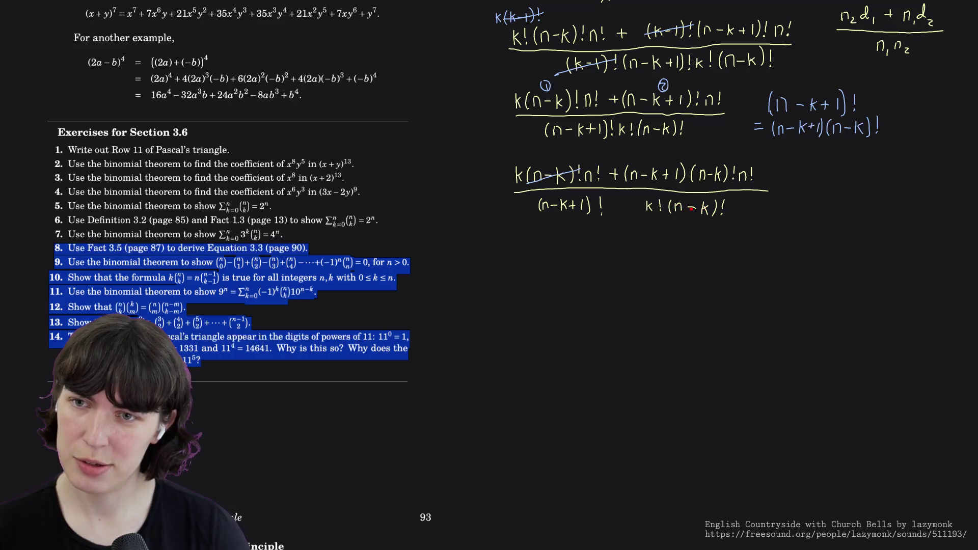
pyautogui.moveTo(665, 213); pyautogui.dragTo(732, 203)
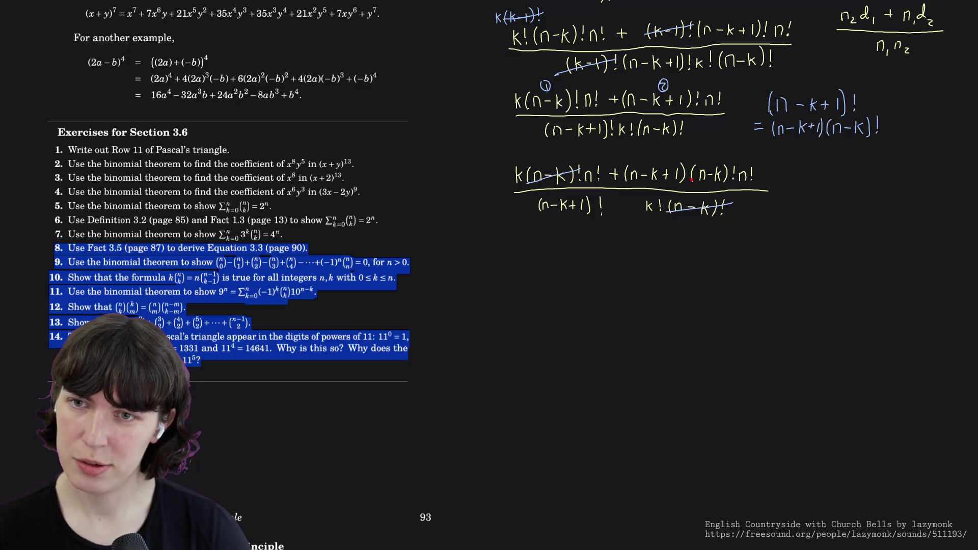
pyautogui.moveTo(690, 179); pyautogui.dragTo(732, 173)
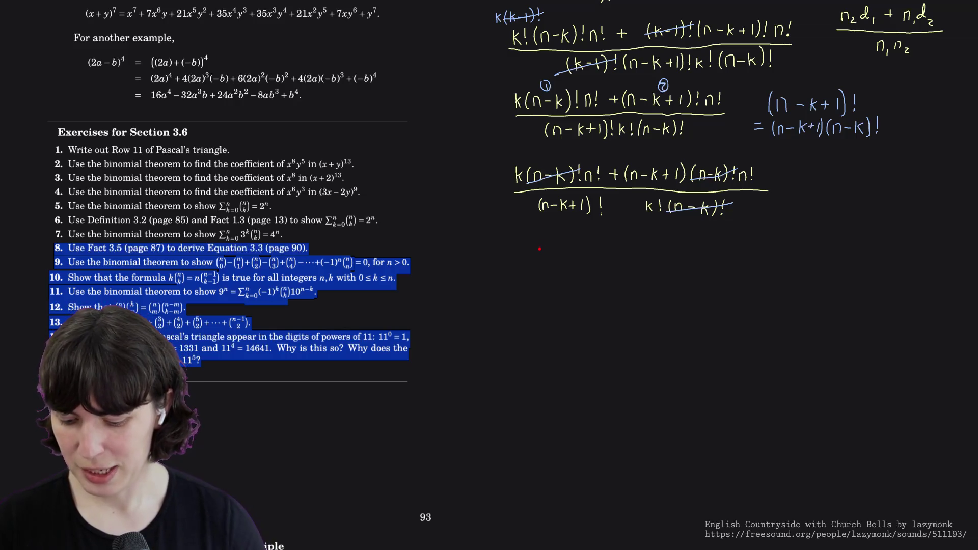
# - In a new pen colour, write k(n!) + (n-k+1)n! over a fraction bar and open the denominator parenthesis
pyautogui.rightClick(567, 256)
pyautogui.click(567, 257)
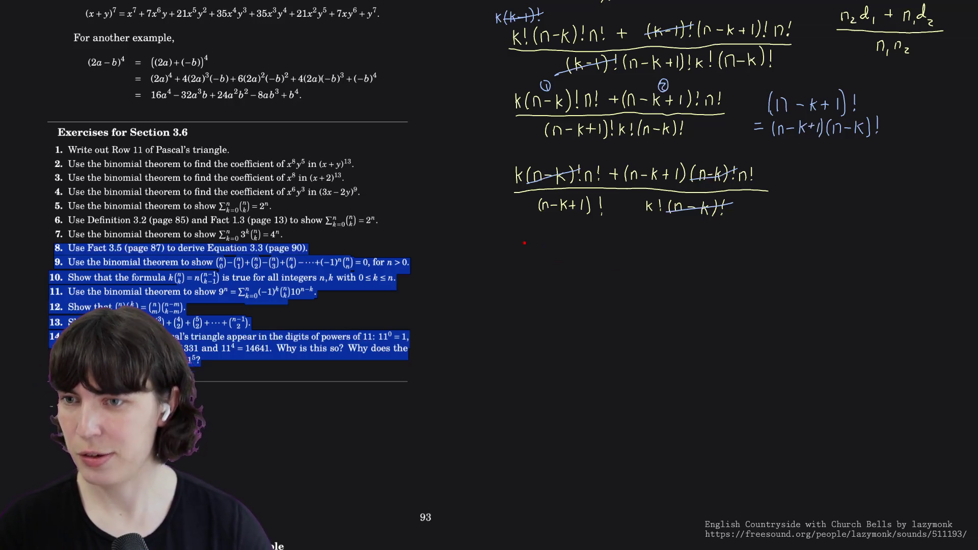
pyautogui.moveTo(519, 244); pyautogui.dragTo(524, 256)
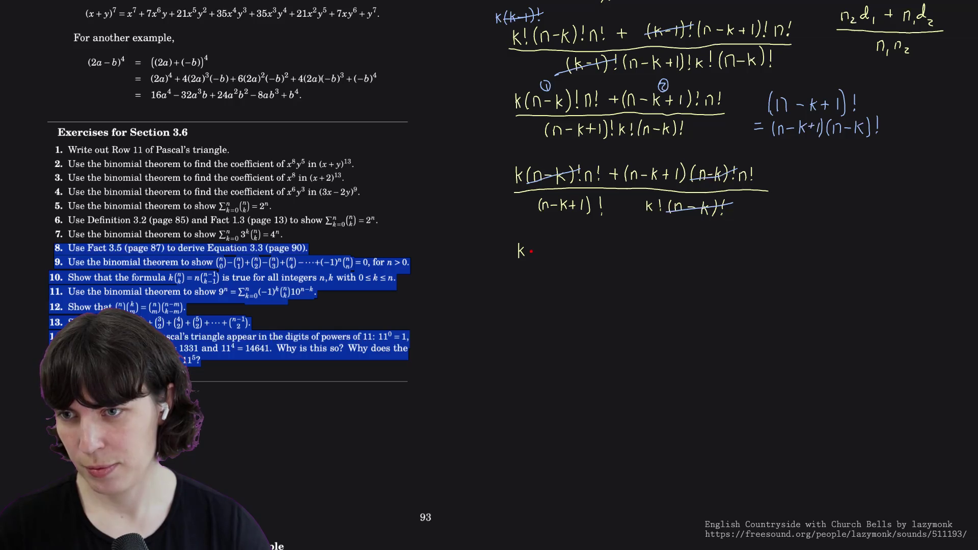
pyautogui.moveTo(529, 258); pyautogui.dragTo(585, 257)
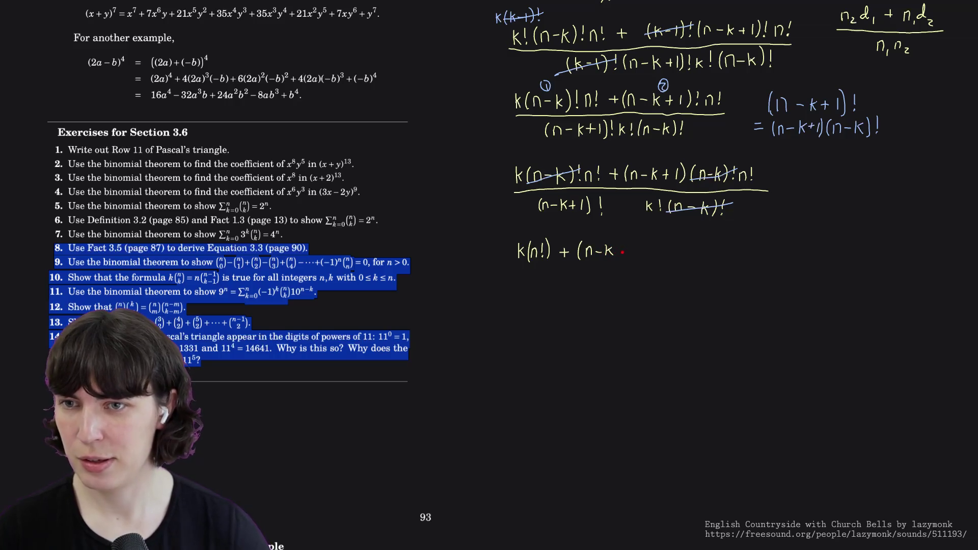
pyautogui.moveTo(621, 249); pyautogui.dragTo(640, 259)
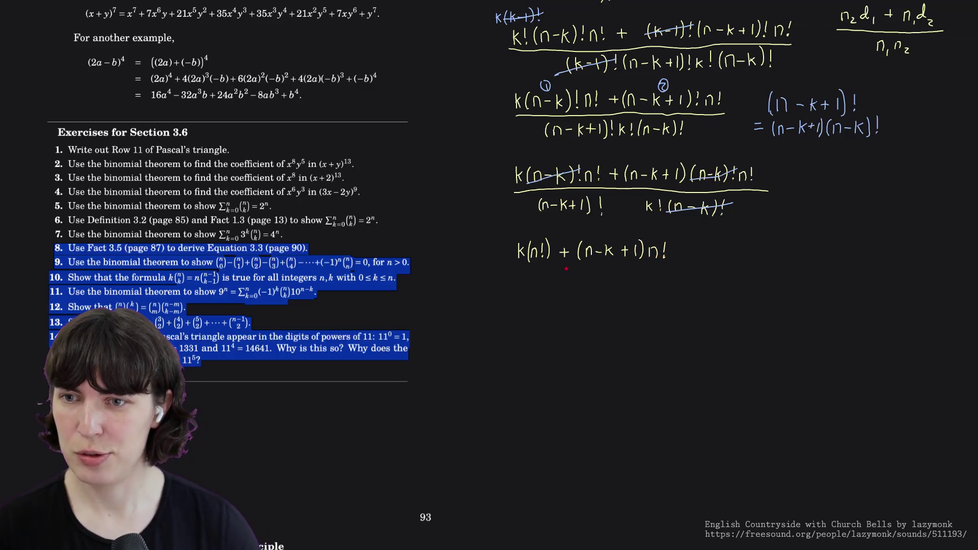
pyautogui.moveTo(515, 269); pyautogui.dragTo(673, 269)
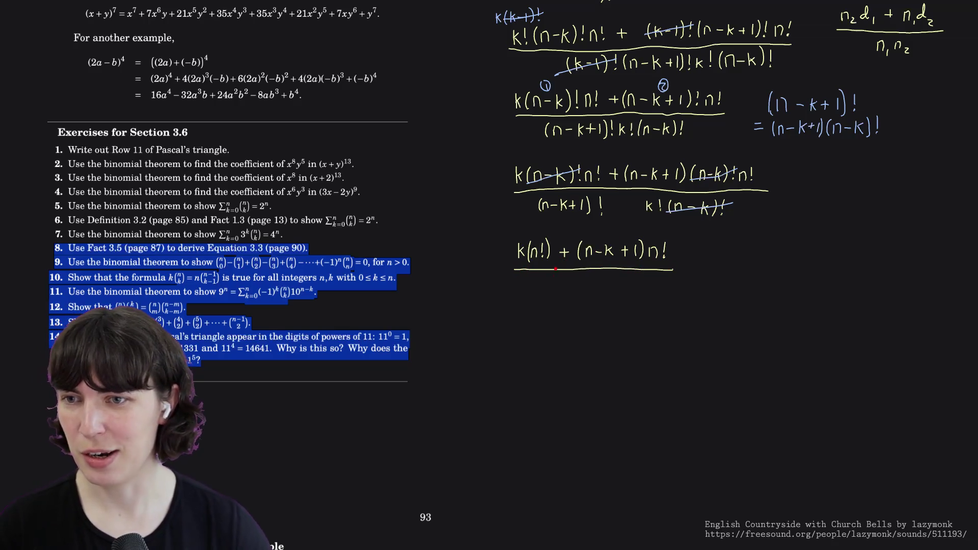
pyautogui.moveTo(543, 279)
pyautogui.mouseDown()
pyautogui.moveTo(542, 291)
pyautogui.moveTo(559, 285)
pyautogui.mouseUp()
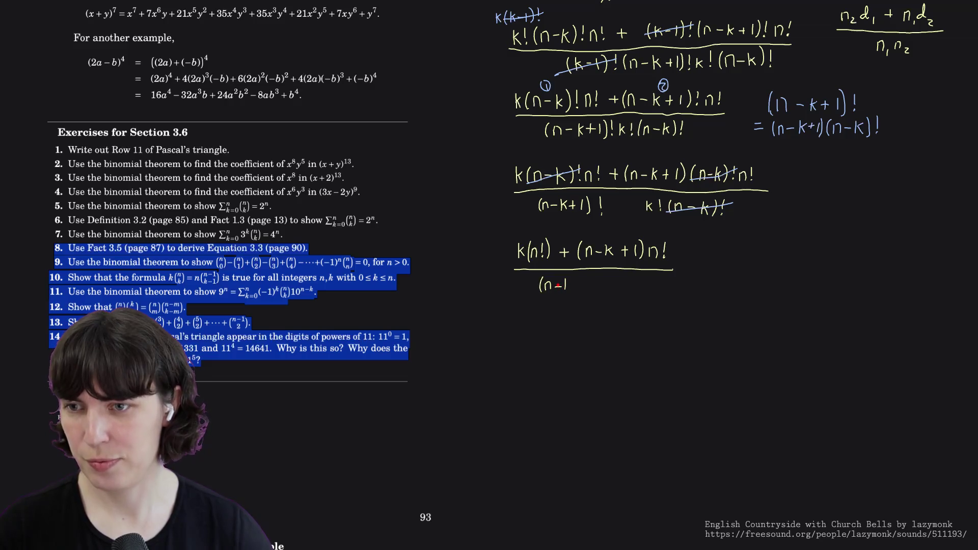
# - Write the denominator (n-k+1)! k! under the fraction bar
pyautogui.moveTo(571, 279); pyautogui.dragTo(571, 289)
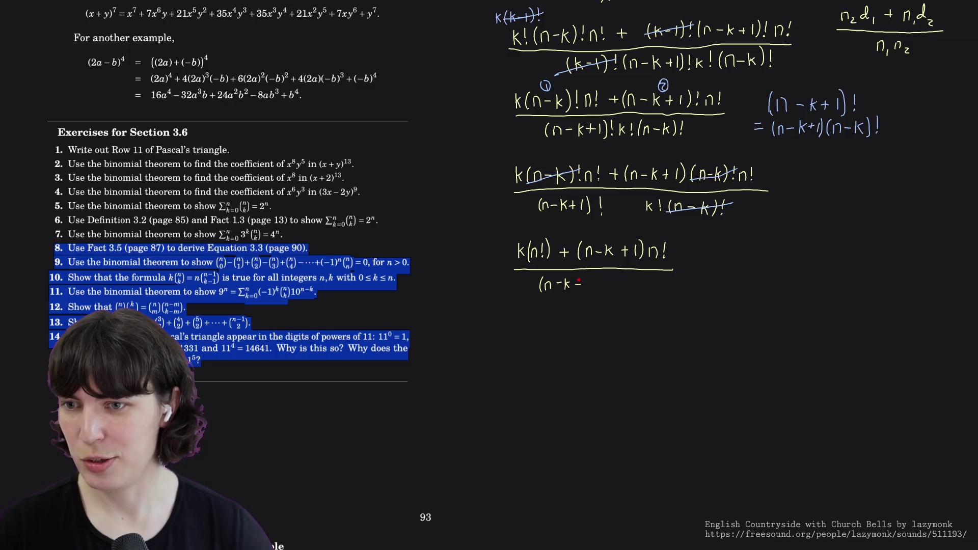
pyautogui.moveTo(588, 274)
pyautogui.mouseDown()
pyautogui.moveTo(588, 291)
pyautogui.moveTo(597, 285)
pyautogui.mouseUp()
pyautogui.click(598, 290)
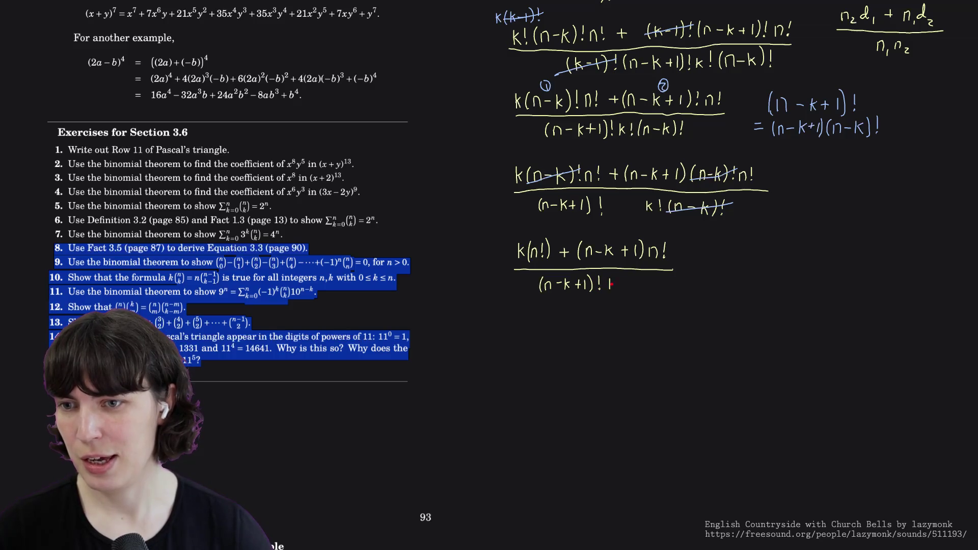
pyautogui.moveTo(614, 279); pyautogui.dragTo(616, 289)
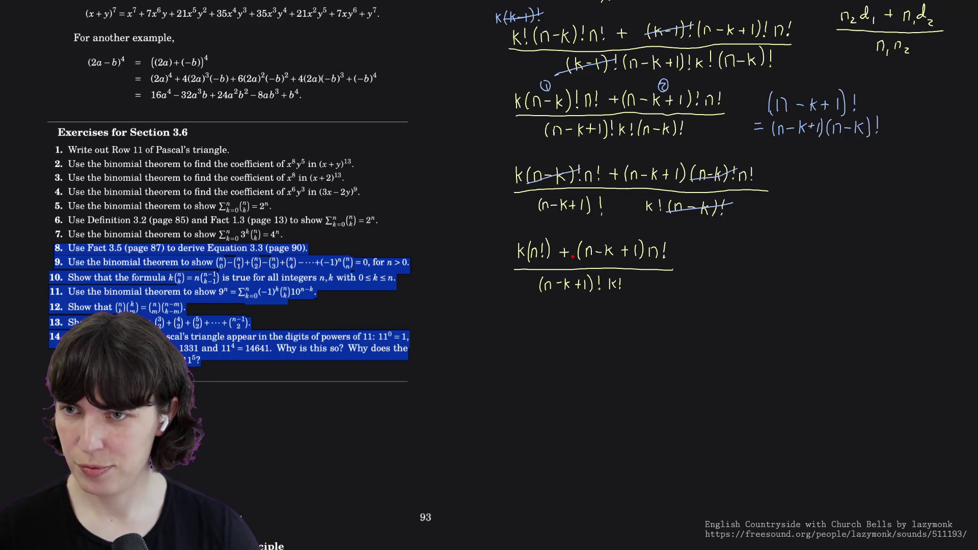
# - Dismiss the colour menu and undo the stray n beside the fraction
pyautogui.rightClick(572, 256)
pyautogui.press('Escape')
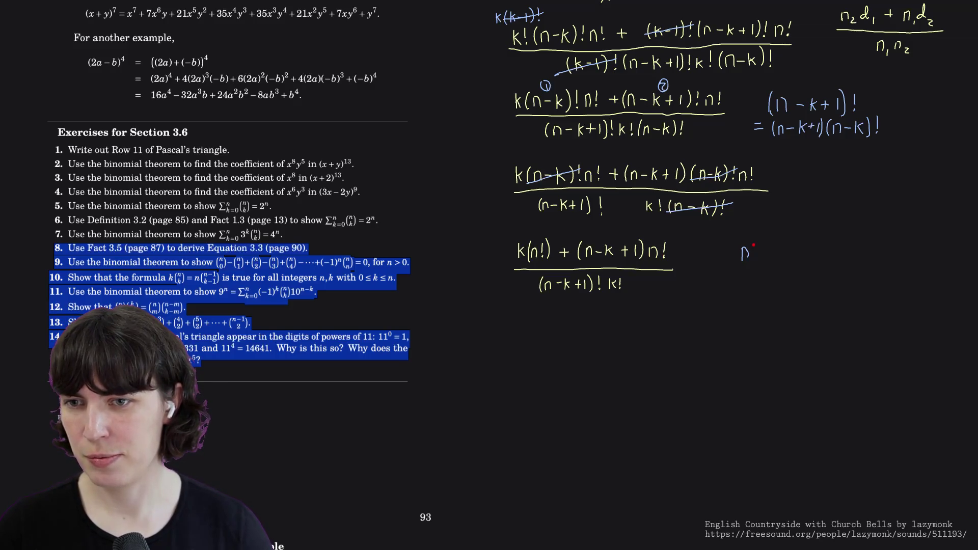
pyautogui.hotkey('ctrl', 'z')
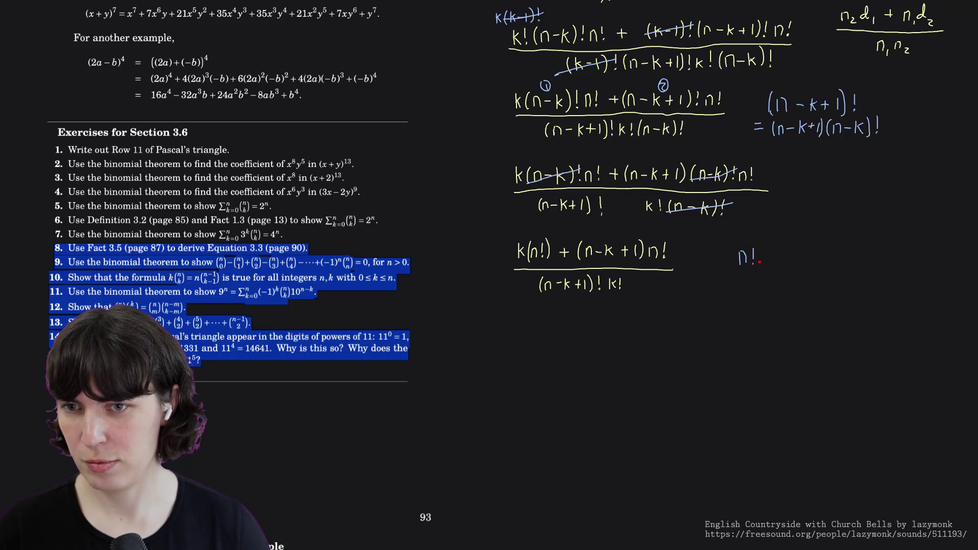
# - Factor the numerator beside the fraction as n!(k+n-k+1), fixing the minus sign
pyautogui.moveTo(764, 256)
pyautogui.mouseDown()
pyautogui.moveTo(761, 265)
pyautogui.moveTo(774, 260)
pyautogui.mouseUp()
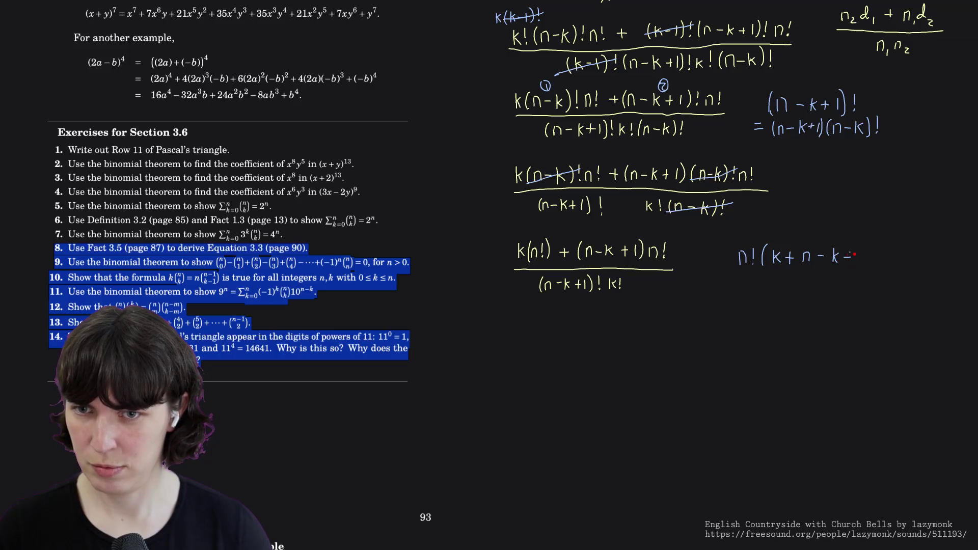
pyautogui.hotkey('ctrl', 'z')
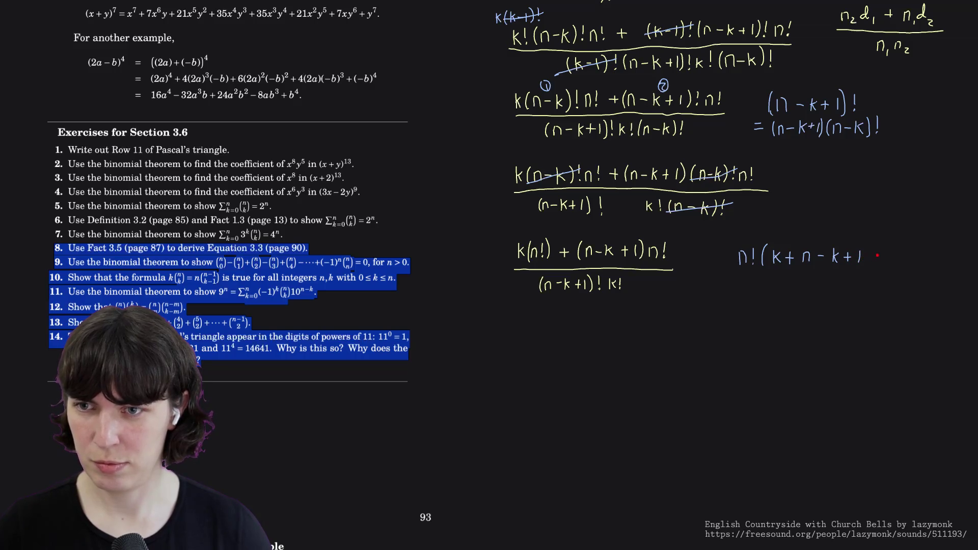
pyautogui.moveTo(868, 248); pyautogui.dragTo(868, 265)
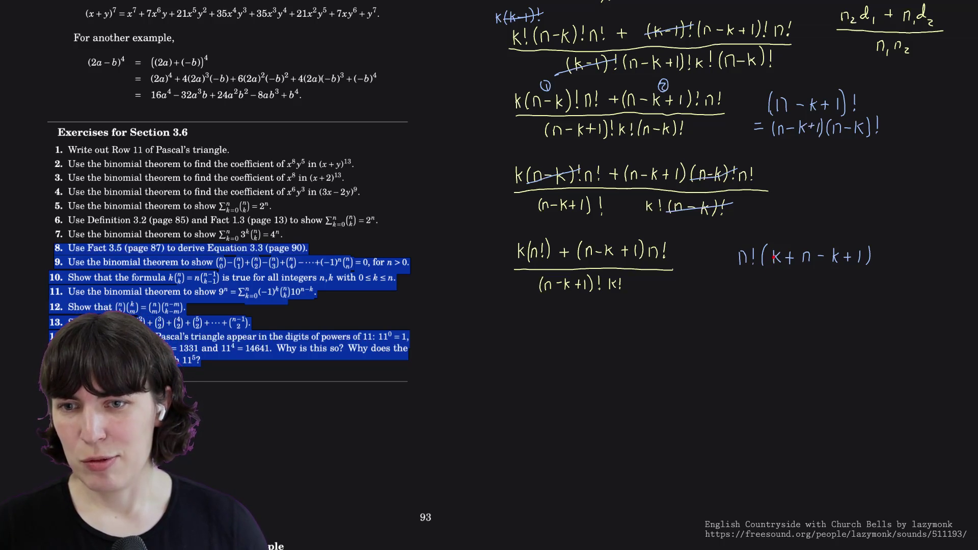
# - Cancel both k's in the bracket and write the simplified n!(n+1) below
pyautogui.moveTo(788, 247); pyautogui.dragTo(770, 264)
pyautogui.moveTo(840, 248); pyautogui.dragTo(830, 264)
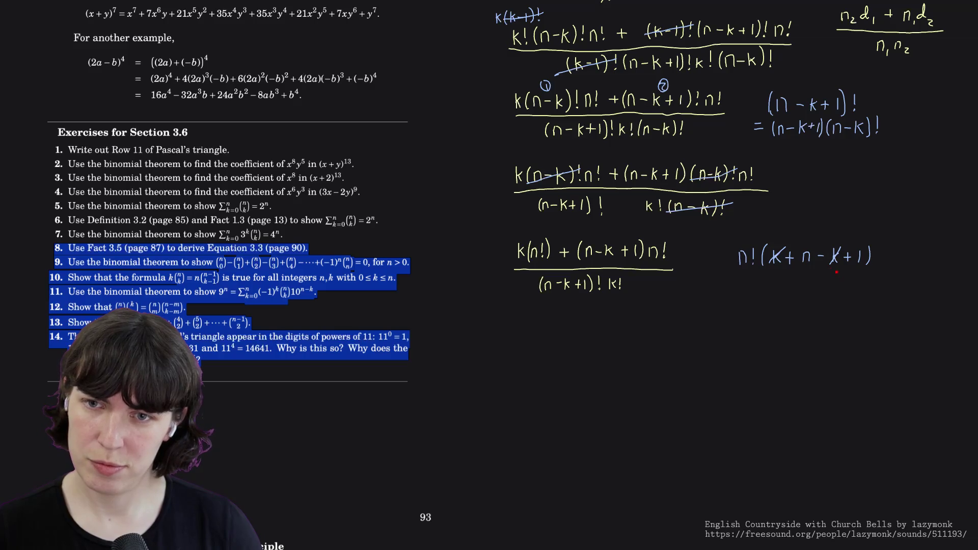
pyautogui.moveTo(773, 290); pyautogui.dragTo(793, 291)
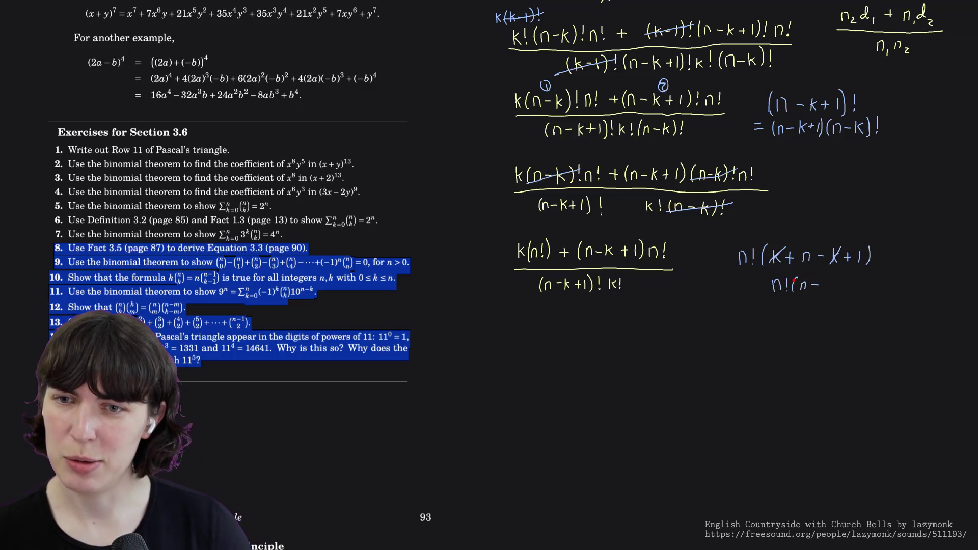
pyautogui.moveTo(834, 251)
pyautogui.mouseDown()
pyautogui.moveTo(816, 290)
pyautogui.moveTo(828, 291)
pyautogui.mouseUp()
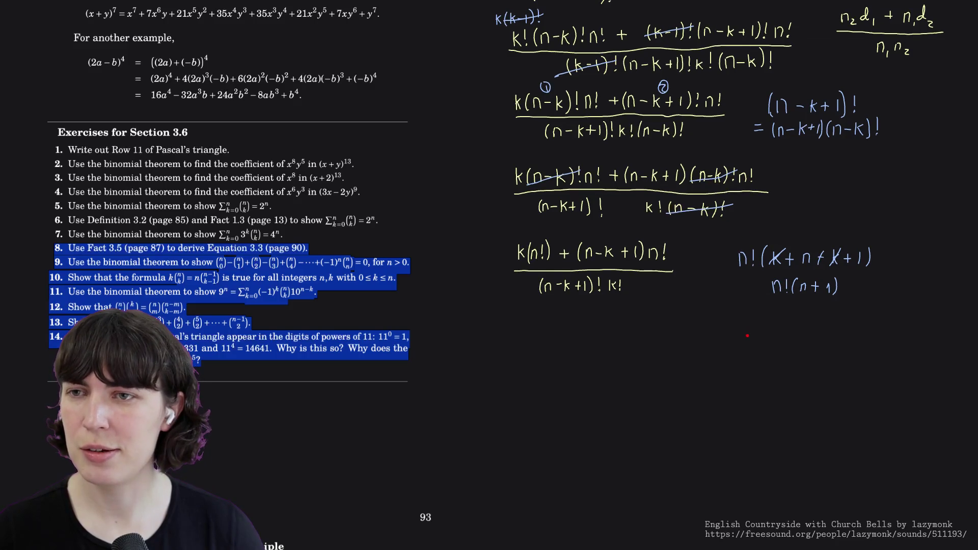
pyautogui.scroll(5, 748, 336)
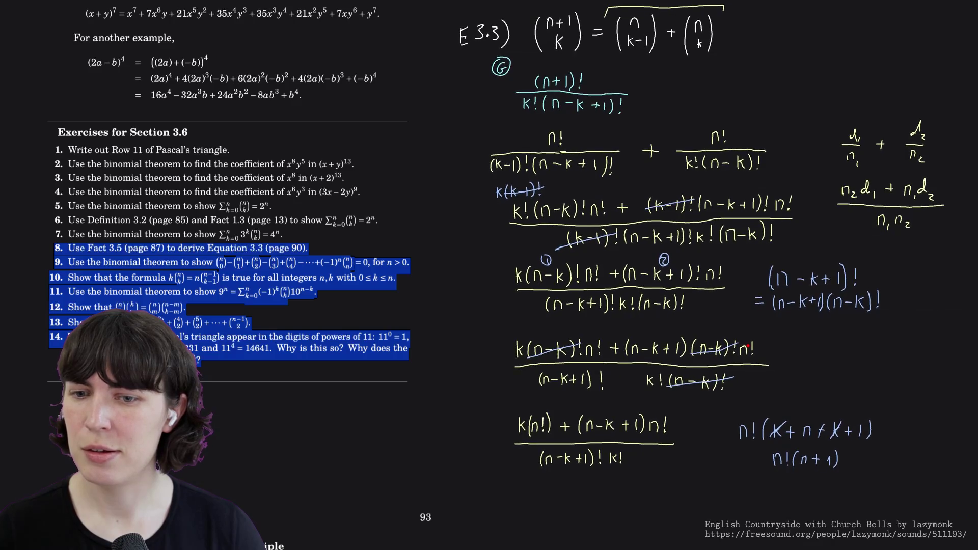
pyautogui.scroll(-1, 688, 275)
pyautogui.scroll(-1, 746, 343)
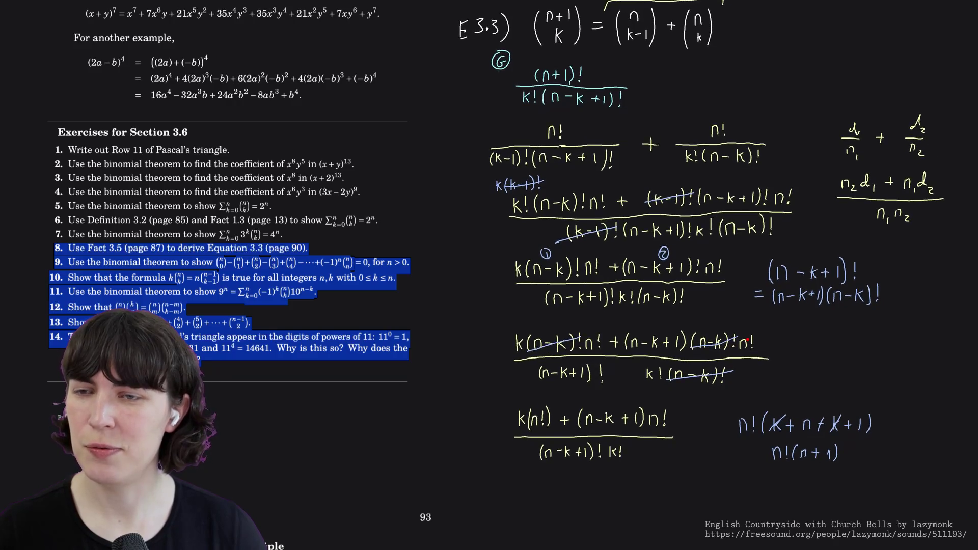
pyautogui.scroll(-1, 688, 276)
pyautogui.scroll(-1, 687, 275)
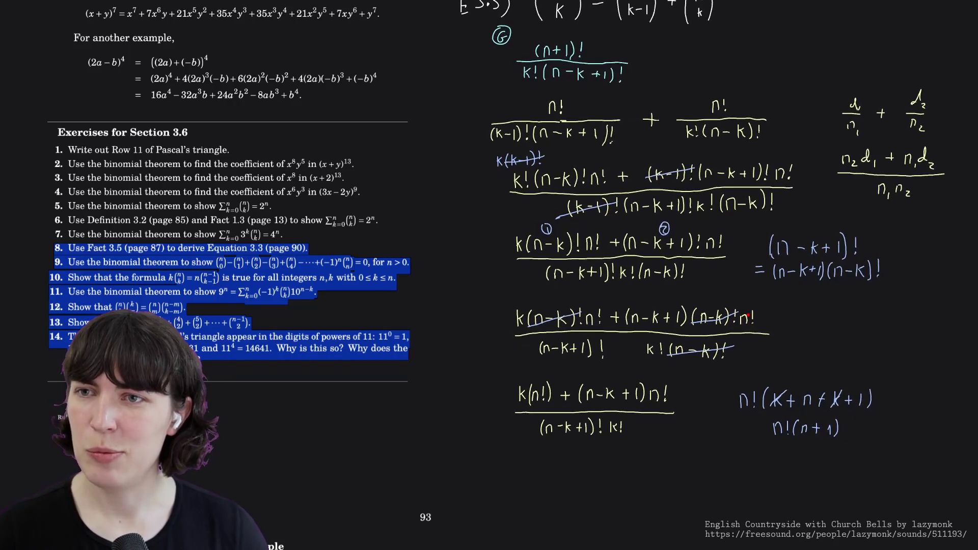
pyautogui.scroll(-2, 687, 275)
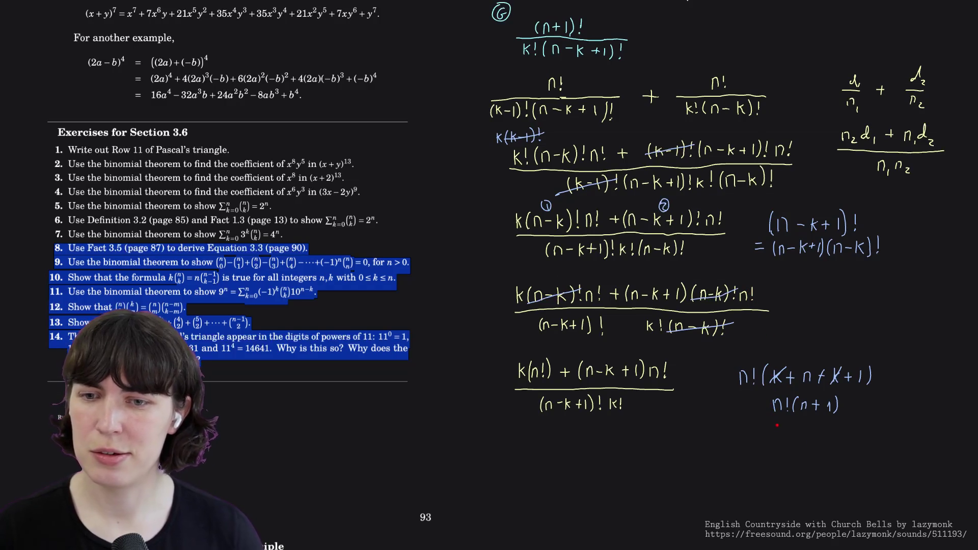
# - Write (n+1)! beneath n!(n+1) and bring blank space below the derivation into view
pyautogui.moveTo(778, 425); pyautogui.dragTo(796, 432)
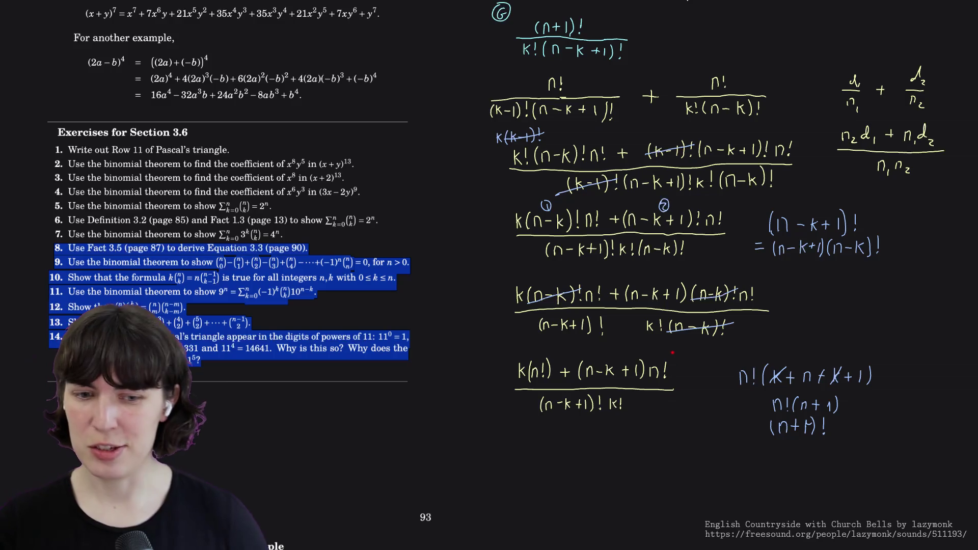
pyautogui.moveTo(693, 427); pyautogui.dragTo(692, 270)
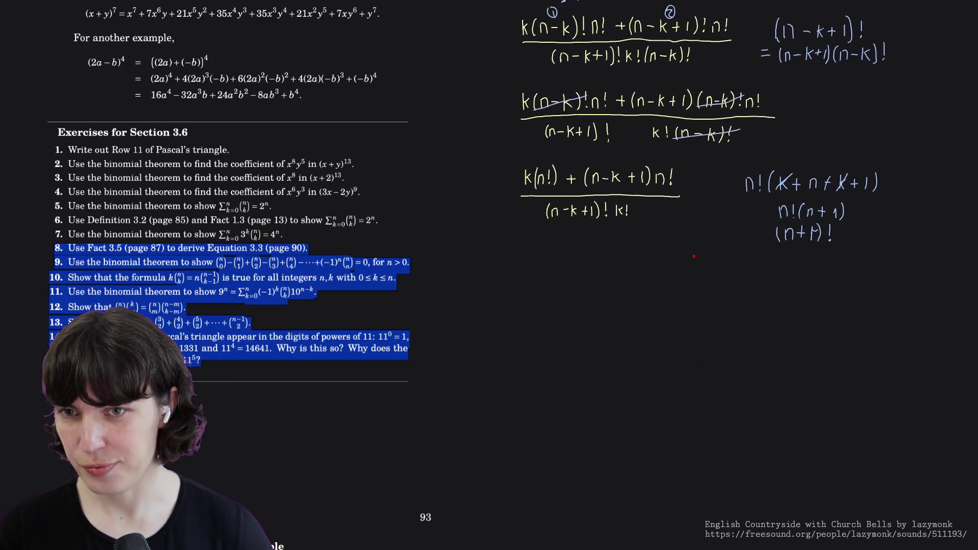
pyautogui.rightClick(557, 249)
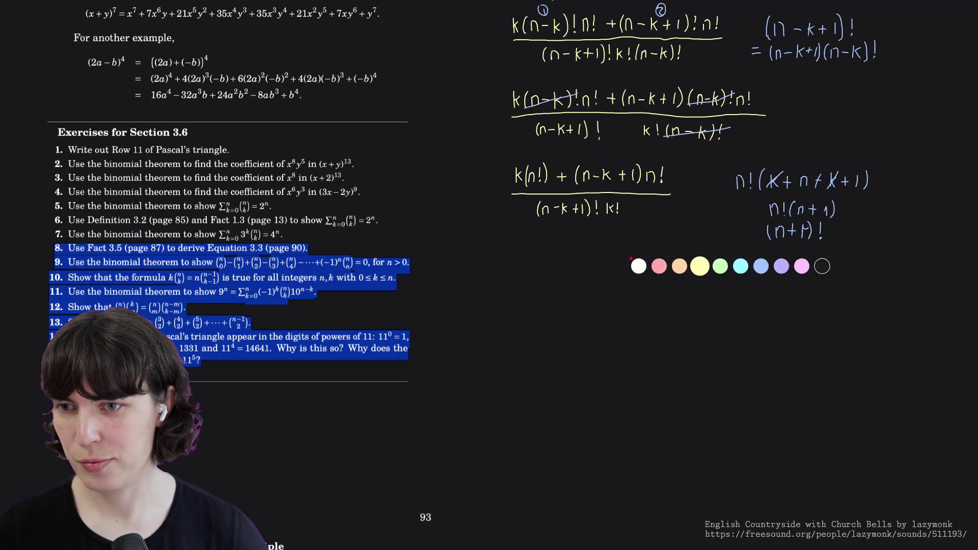
# - In yellow, draw a fraction bar under (n+1)! and reposition the canvas on the derivation
pyautogui.click(633, 271)
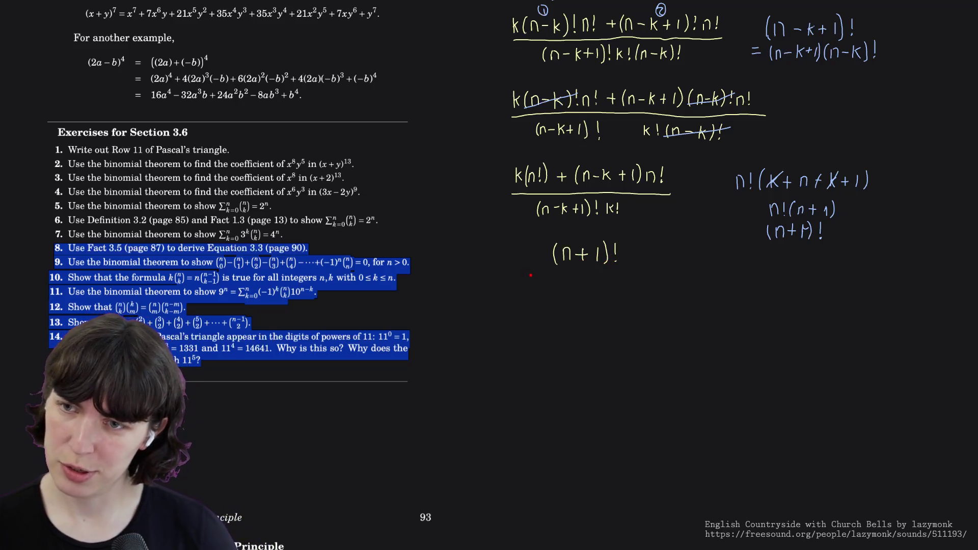
pyautogui.moveTo(525, 272); pyautogui.dragTo(651, 271)
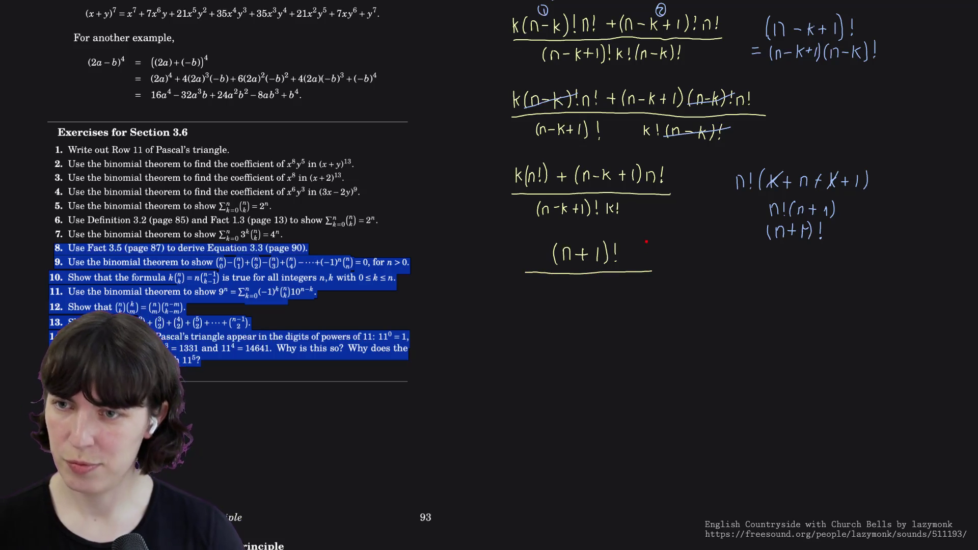
pyautogui.moveTo(648, 94); pyautogui.dragTo(671, 335)
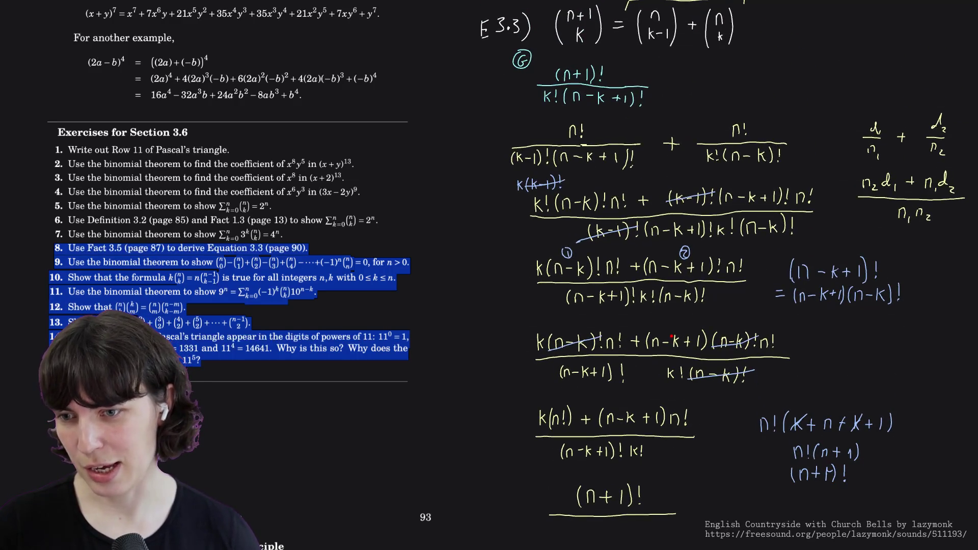
pyautogui.moveTo(671, 336); pyautogui.dragTo(626, 165)
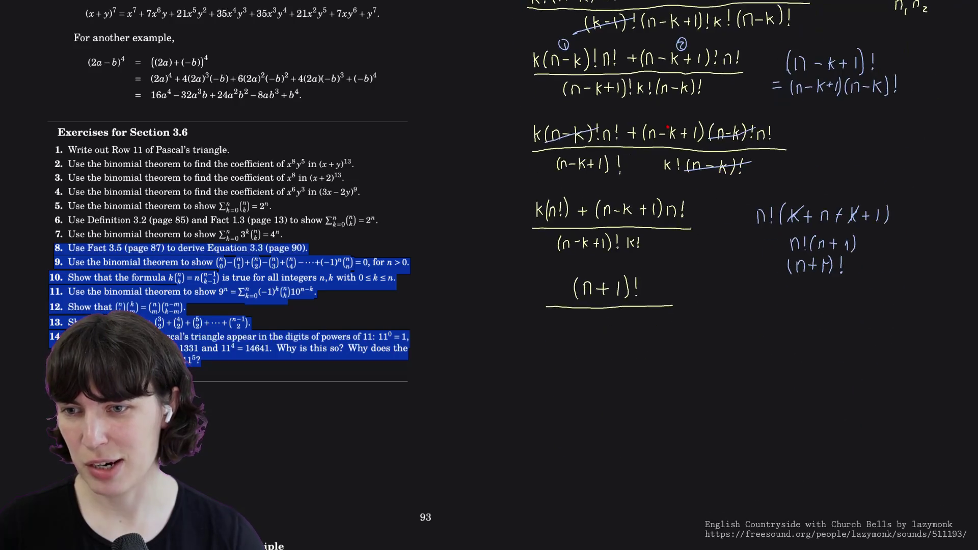
# - Write the denominator k!(n-k+1)! beneath the fraction bar
pyautogui.moveTo(545, 296); pyautogui.dragTo(545, 309)
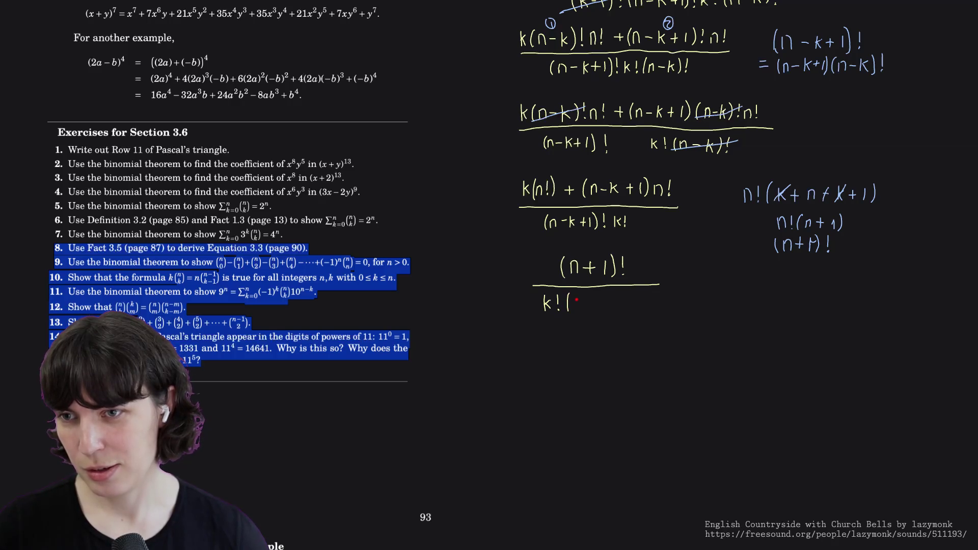
pyautogui.moveTo(593, 303); pyautogui.dragTo(602, 303)
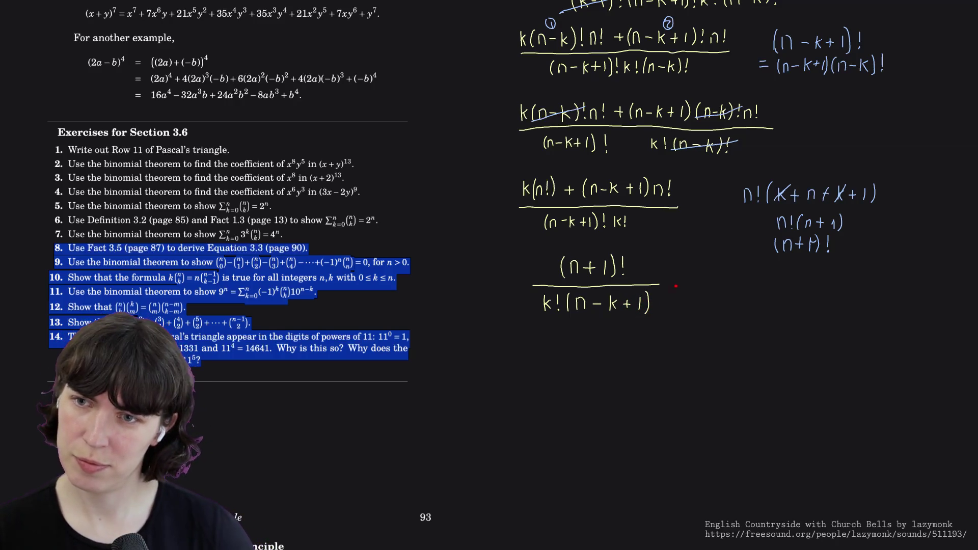
pyautogui.moveTo(656, 293); pyautogui.dragTo(656, 306)
pyautogui.click(656, 310)
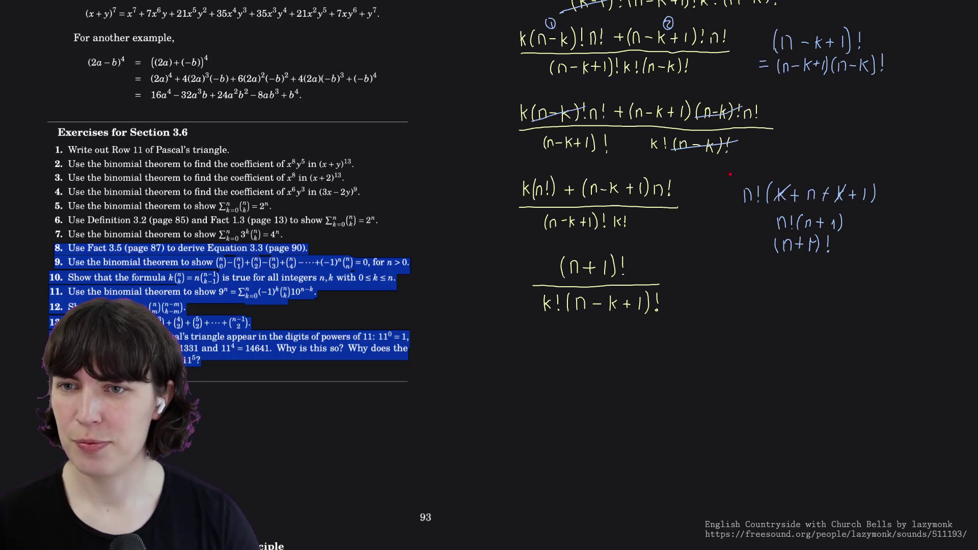
pyautogui.scroll(2, 688, 275)
pyautogui.scroll(3, 688, 275)
pyautogui.scroll(1, 688, 275)
pyautogui.hscroll(-2, 687, 275)
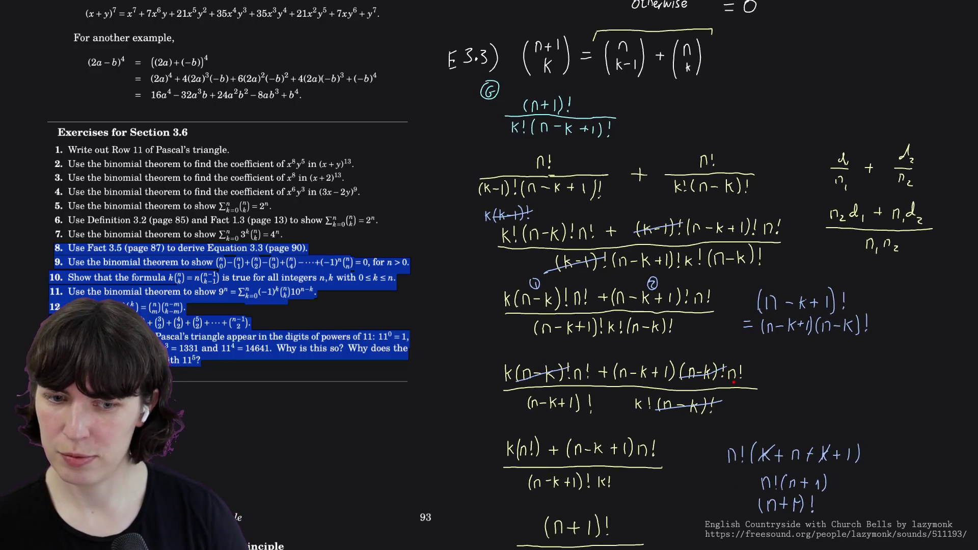
pyautogui.hscroll(-1, 743, 384)
pyautogui.hscroll(-1, 744, 384)
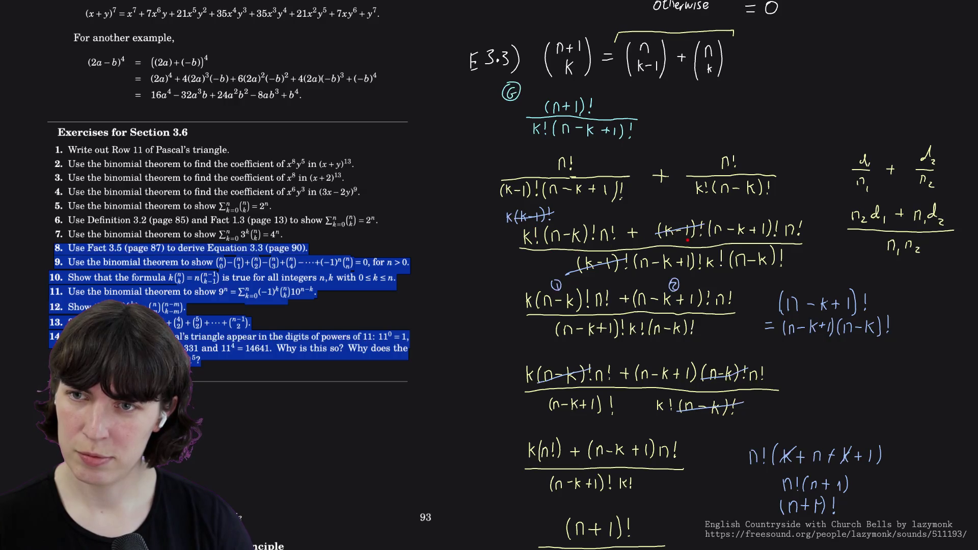
pyautogui.moveTo(502, 150); pyautogui.dragTo(481, 150)
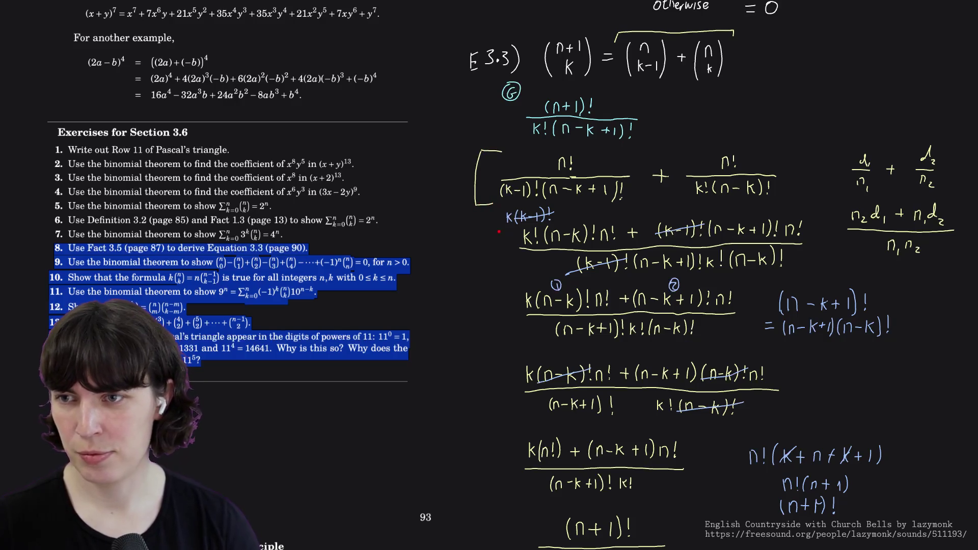
pyautogui.rightClick(472, 178)
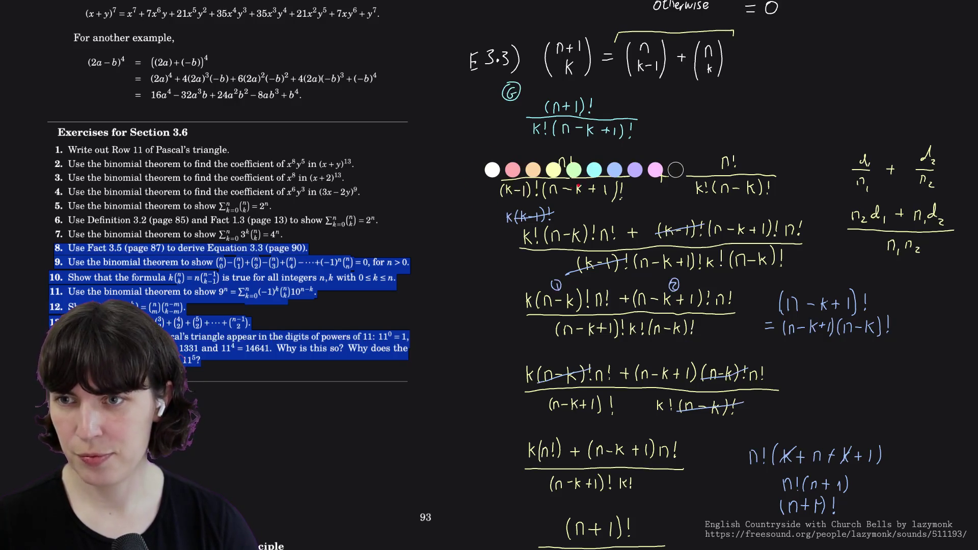
pyautogui.click(593, 170)
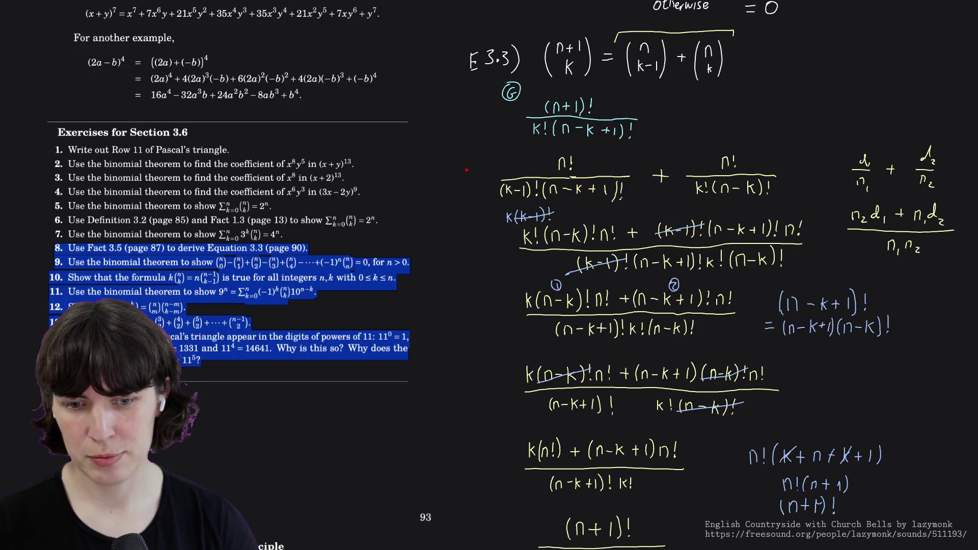
pyautogui.moveTo(476, 150); pyautogui.dragTo(474, 201)
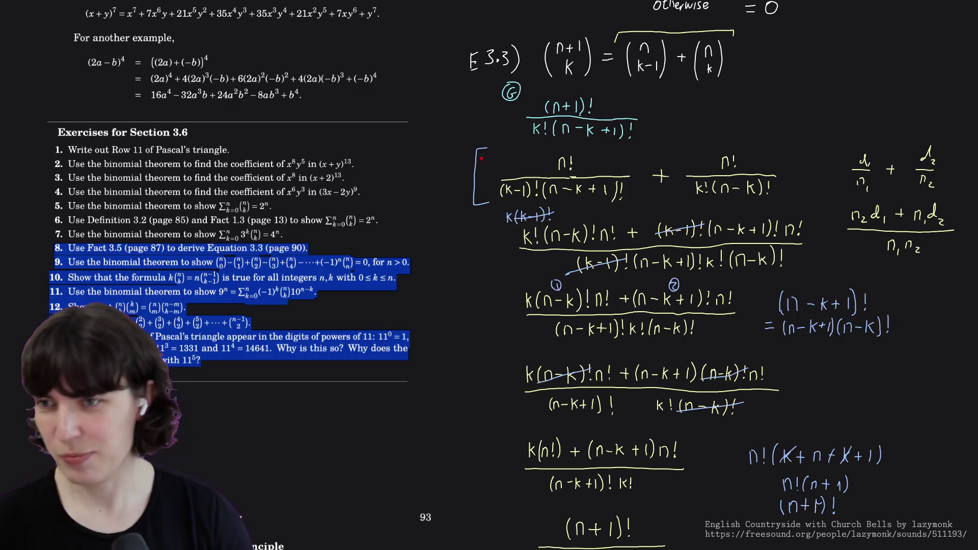
pyautogui.hotkey('ctrl', 'z')
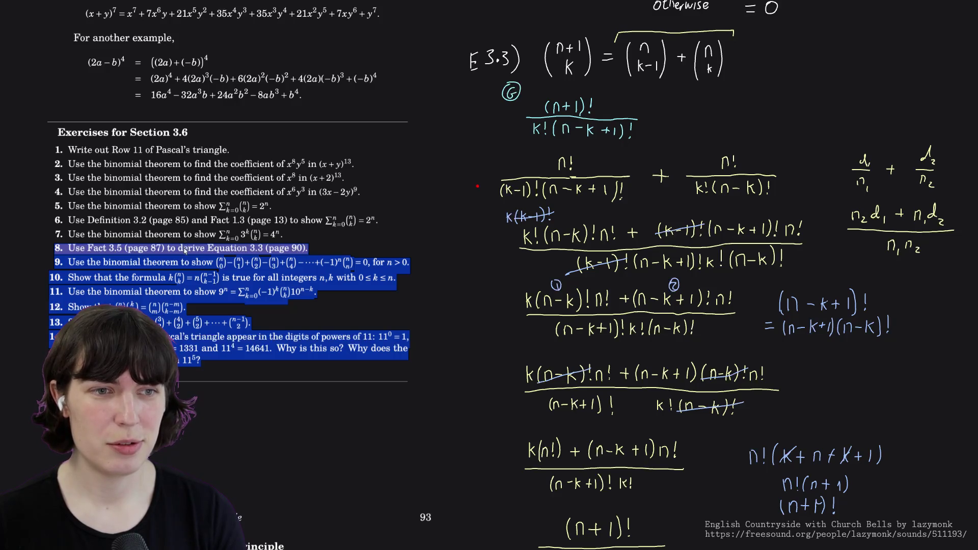
# - Drop exercise 8 from the highlighted Section 3.6 exercises before moving on
pyautogui.moveTo(201, 266); pyautogui.dragTo(193, 264)
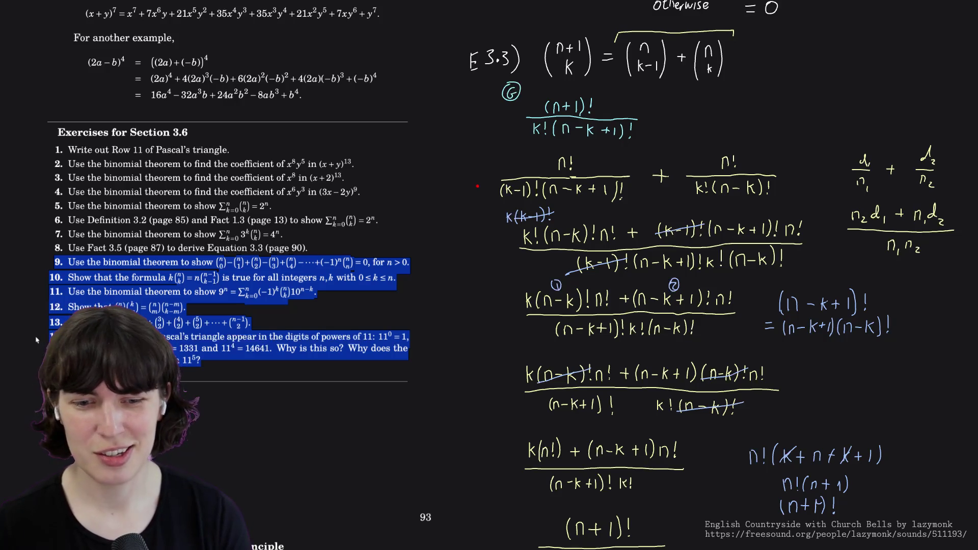
pyautogui.scroll(-1, 36, 340)
pyautogui.scroll(-1, 37, 340)
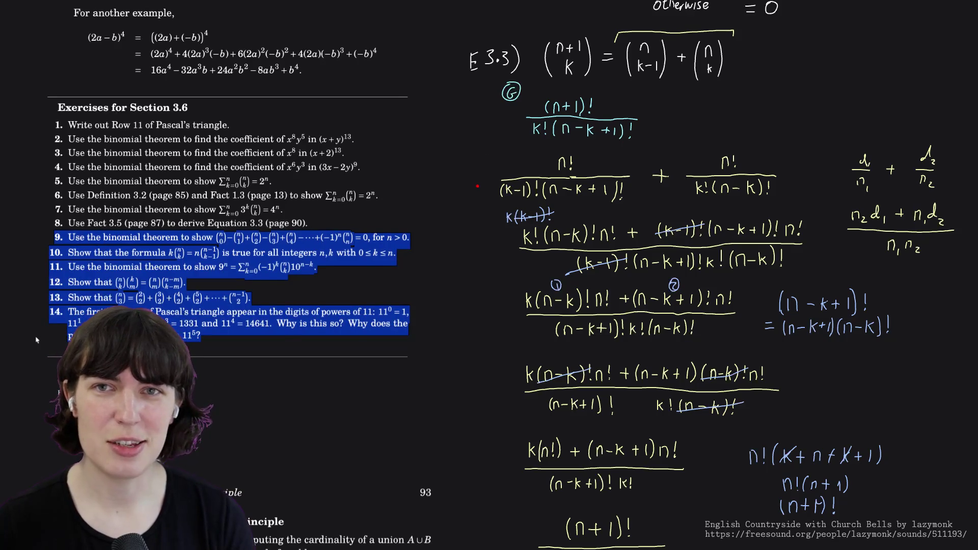
pyautogui.scroll(-1, 35, 340)
pyautogui.scroll(-1, 36, 340)
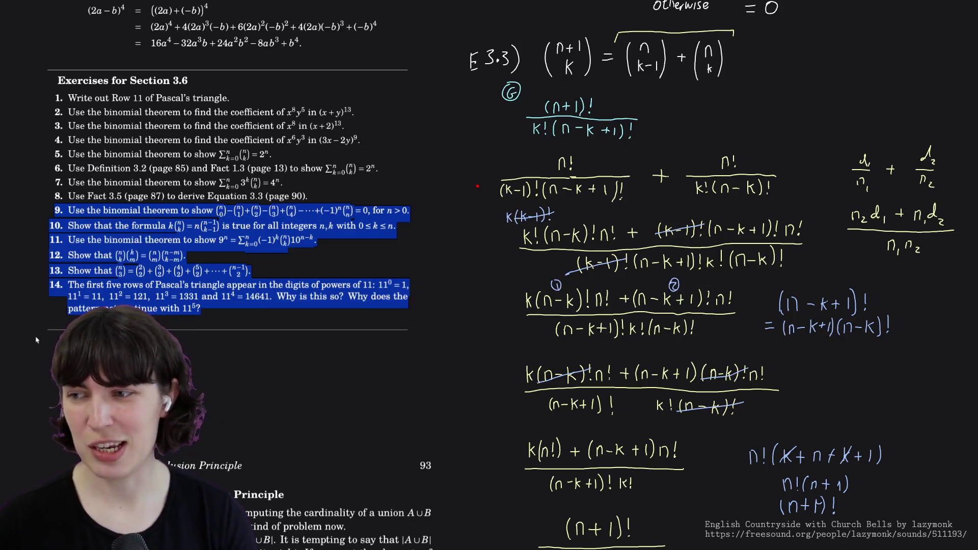
pyautogui.scroll(-1, 35, 340)
pyautogui.scroll(-5, 35, 339)
pyautogui.scroll(-5, 36, 340)
pyautogui.scroll(-3, 36, 339)
pyautogui.scroll(-3, 36, 339)
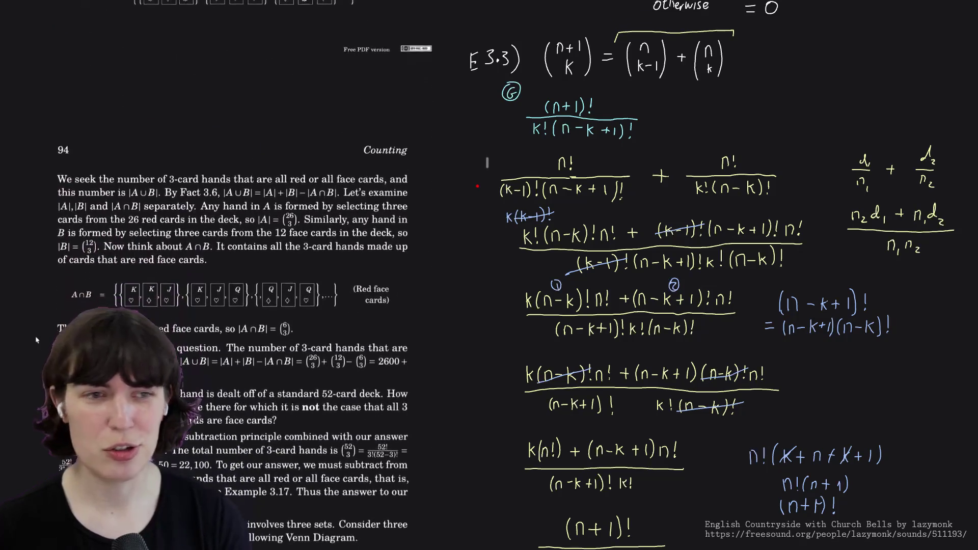
pyautogui.scroll(-1, 36, 339)
pyautogui.scroll(-2, 37, 339)
pyautogui.scroll(-3, 36, 339)
pyautogui.scroll(-4, 36, 339)
pyautogui.scroll(-3, 36, 339)
pyautogui.scroll(-3, 36, 339)
pyautogui.scroll(-3, 36, 339)
pyautogui.scroll(-3, 36, 340)
pyautogui.scroll(-3, 36, 339)
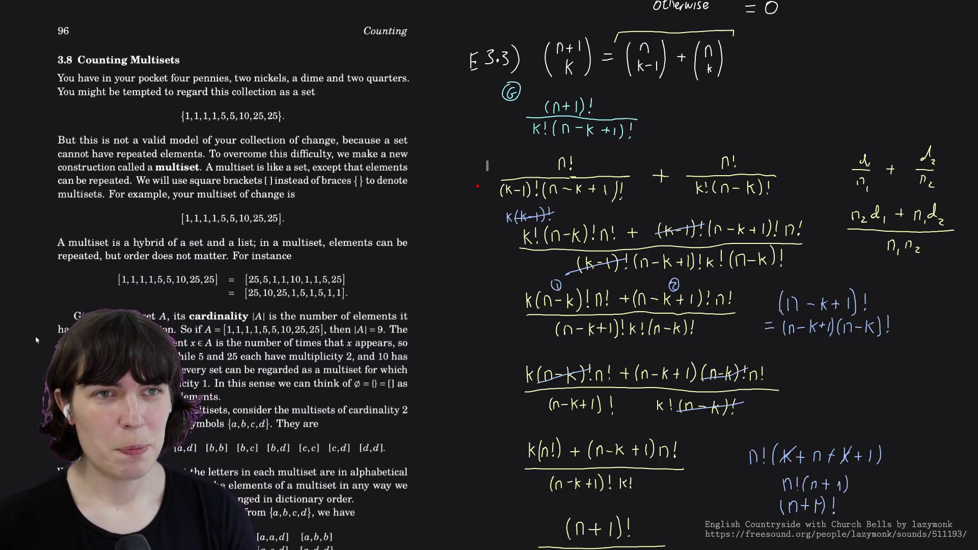
pyautogui.scroll(-3, 35, 339)
pyautogui.scroll(-5, 36, 340)
pyautogui.scroll(-5, 36, 339)
pyautogui.scroll(-3, 36, 340)
pyautogui.scroll(-5, 37, 339)
pyautogui.scroll(-5, 35, 340)
pyautogui.scroll(-5, 36, 339)
pyautogui.scroll(-5, 35, 340)
pyautogui.scroll(-5, 36, 339)
pyautogui.scroll(-5, 36, 339)
pyautogui.scroll(-5, 35, 339)
pyautogui.scroll(-5, 36, 339)
pyautogui.scroll(-5, 36, 340)
pyautogui.scroll(-5, 36, 339)
pyautogui.scroll(-5, 36, 339)
pyautogui.scroll(-5, 36, 340)
pyautogui.scroll(-5, 36, 340)
pyautogui.scroll(-5, 35, 339)
pyautogui.scroll(-5, 36, 339)
pyautogui.scroll(-5, 36, 340)
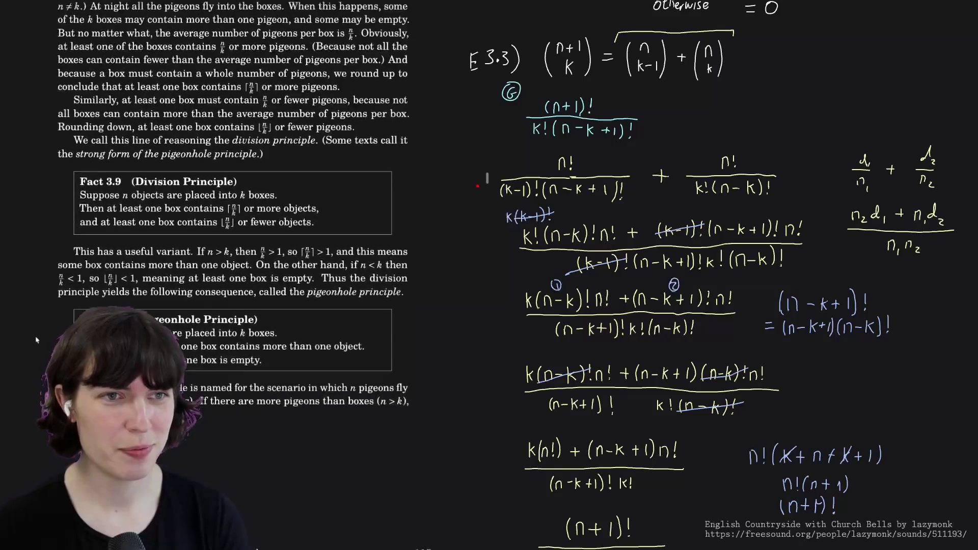
pyautogui.scroll(5, 36, 339)
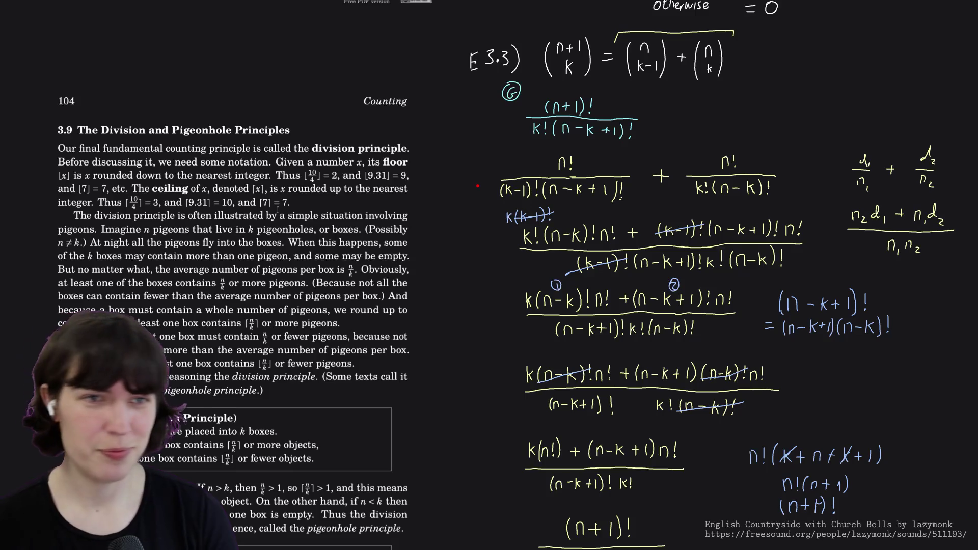
pyautogui.scroll(-2, 34, 346)
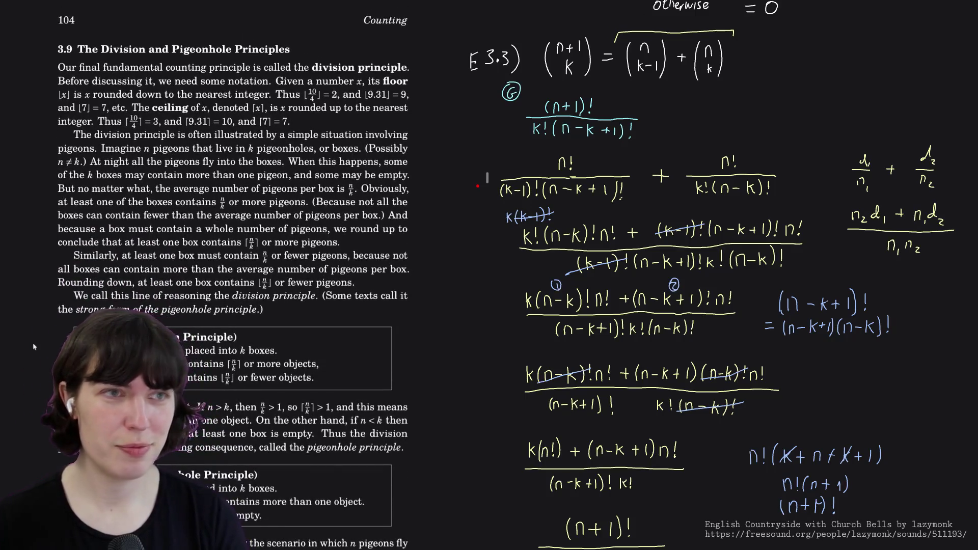
pyautogui.write(':re')
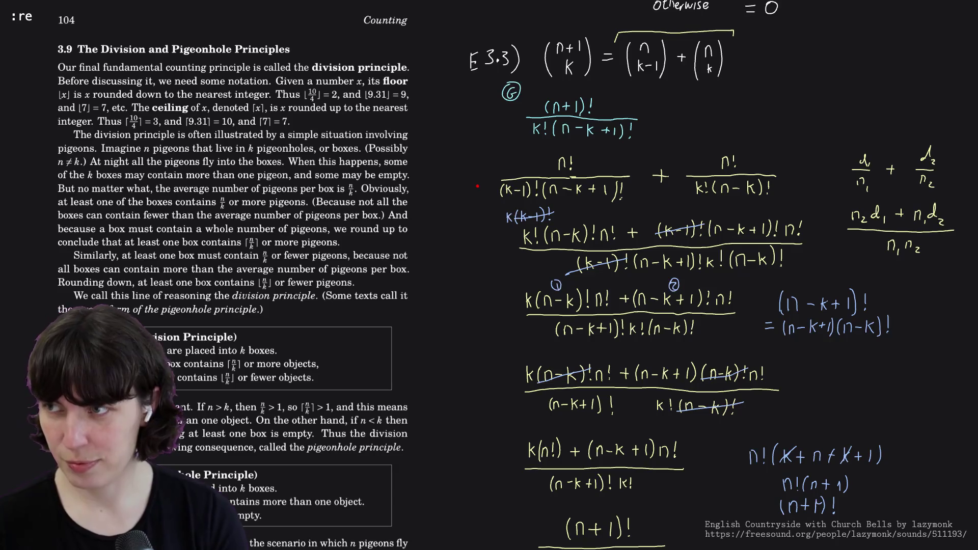
pyautogui.write('set')
# - Run the :reset command so every handwritten note is wiped from the canvas
pyautogui.press('Return')
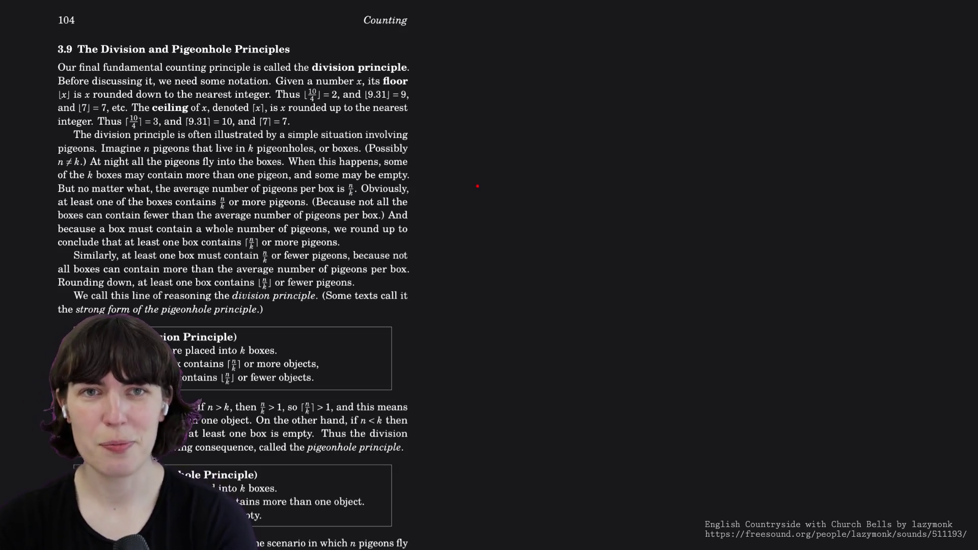
pyautogui.scroll(-3, 477, 186)
pyautogui.scroll(-10, 477, 185)
pyautogui.scroll(-10, 477, 186)
pyautogui.scroll(-10, 477, 186)
pyautogui.scroll(-3, 477, 186)
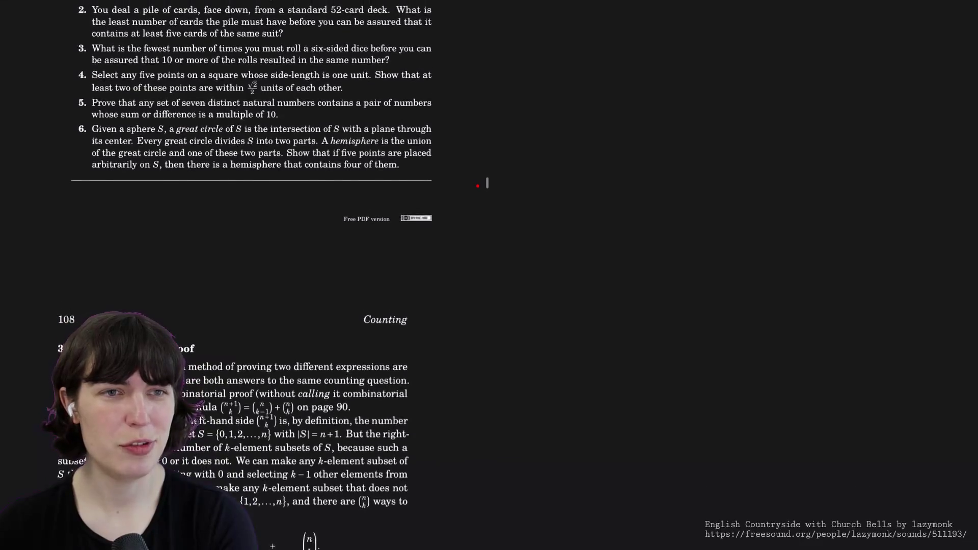
pyautogui.scroll(3, 476, 186)
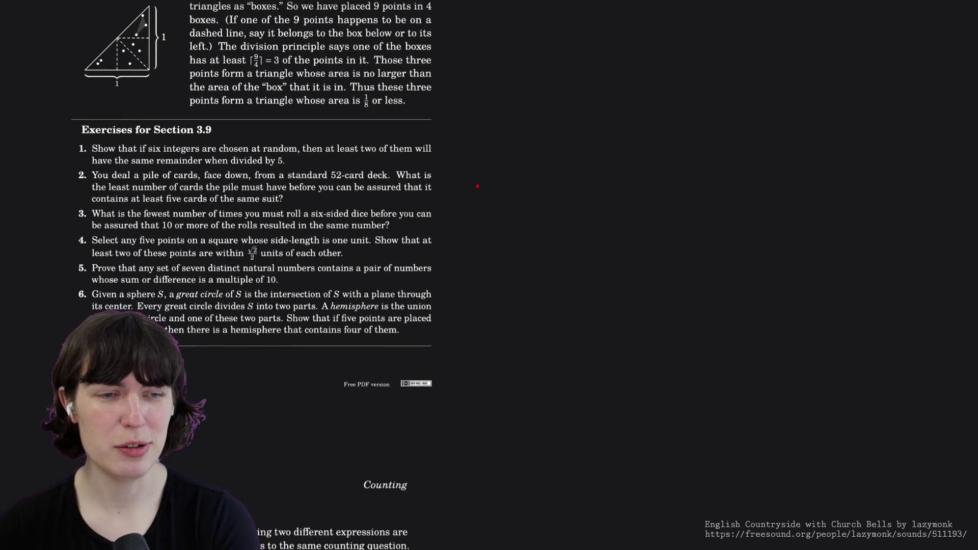
pyautogui.scroll(10, 477, 186)
pyautogui.scroll(1, 476, 185)
pyautogui.scroll(5, 477, 185)
pyautogui.scroll(8, 476, 186)
pyautogui.scroll(5, 477, 186)
pyautogui.scroll(-3, 477, 185)
pyautogui.scroll(-1, 476, 186)
pyautogui.scroll(-1, 477, 185)
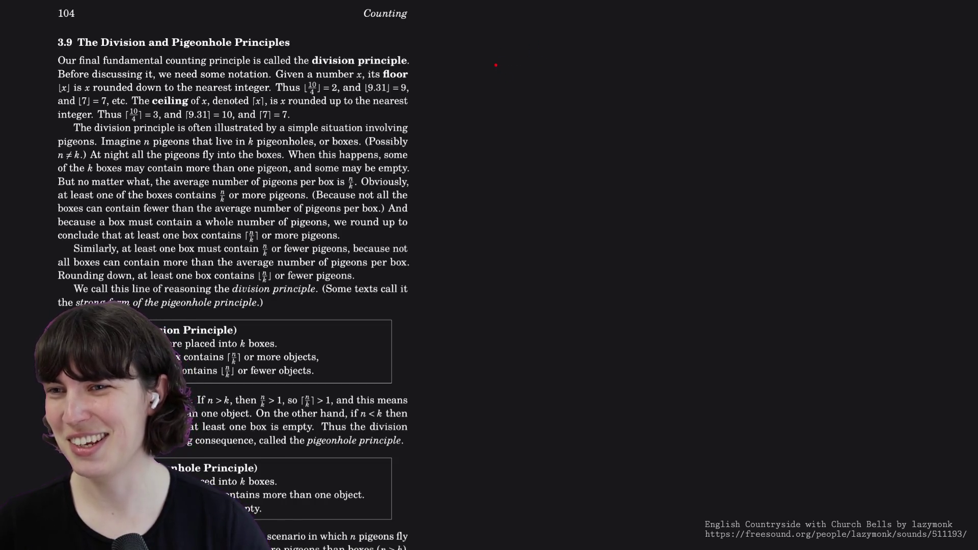
# - Handwrite the floor symbol ⌊x⌋ with its opening and closing brackets
pyautogui.moveTo(499, 51); pyautogui.dragTo(499, 65)
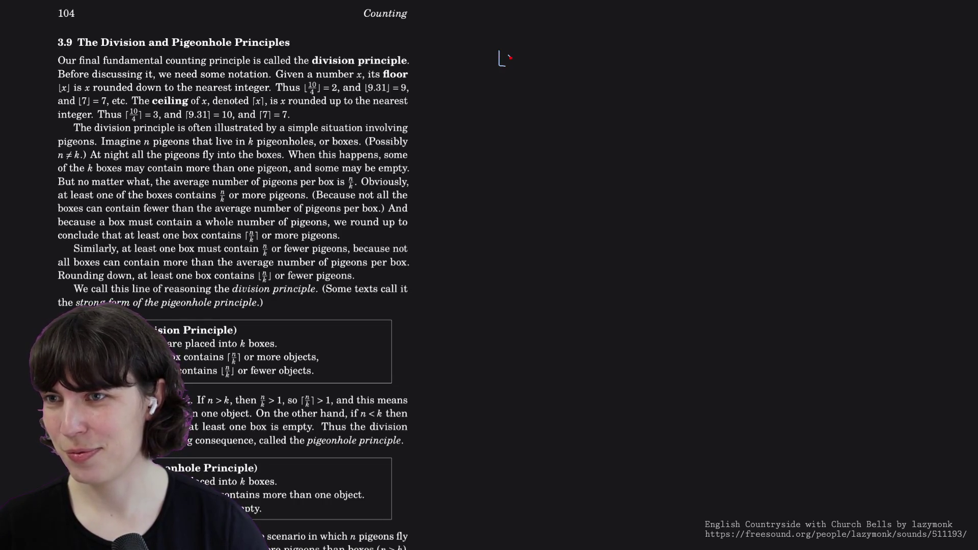
pyautogui.moveTo(522, 52); pyautogui.dragTo(518, 65)
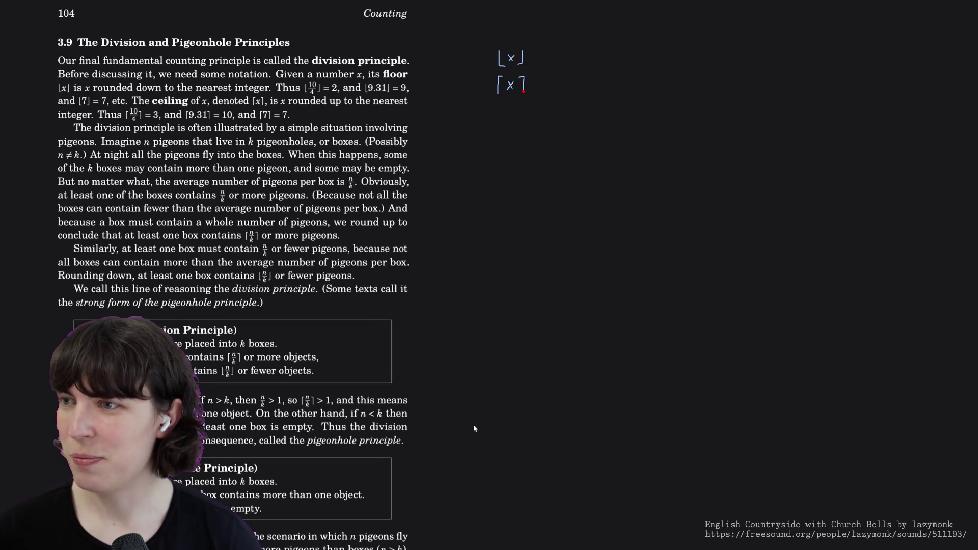
pyautogui.scroll(-1, 473, 429)
pyautogui.scroll(-3, 473, 429)
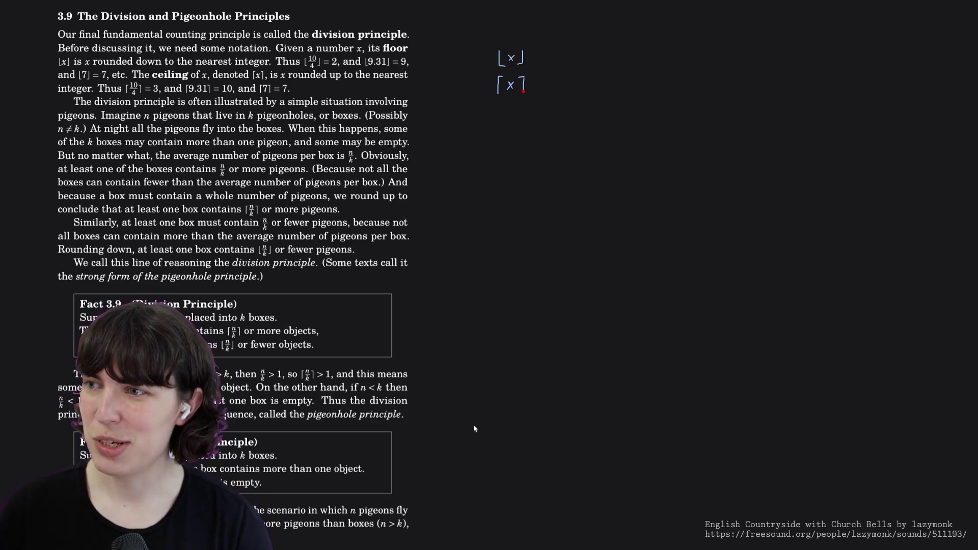
pyautogui.scroll(-1, 474, 429)
pyautogui.scroll(-2, 474, 429)
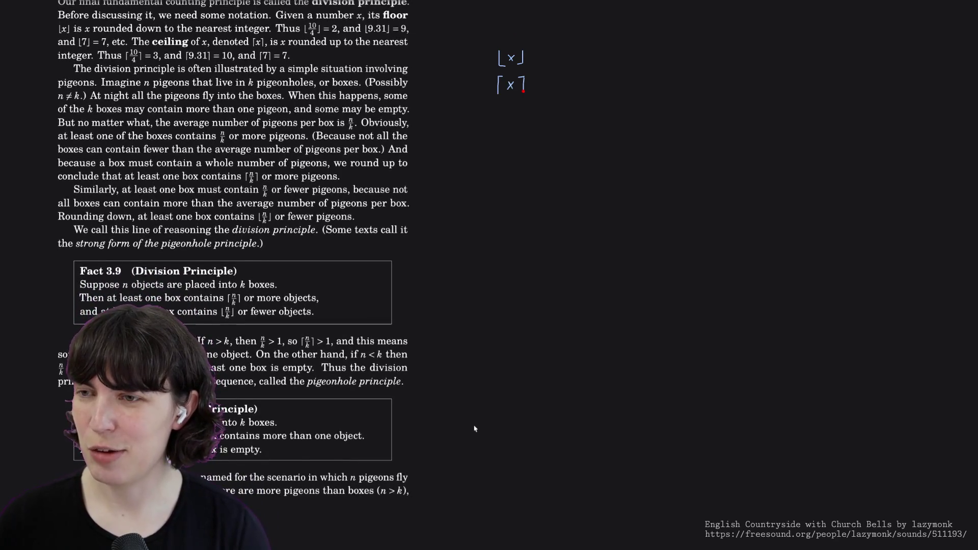
pyautogui.scroll(-1, 473, 429)
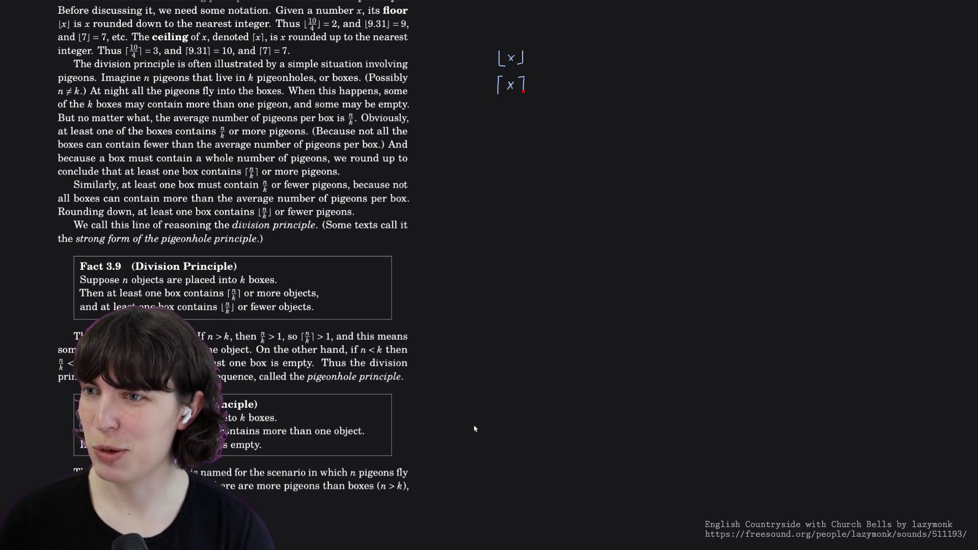
pyautogui.scroll(-1, 473, 429)
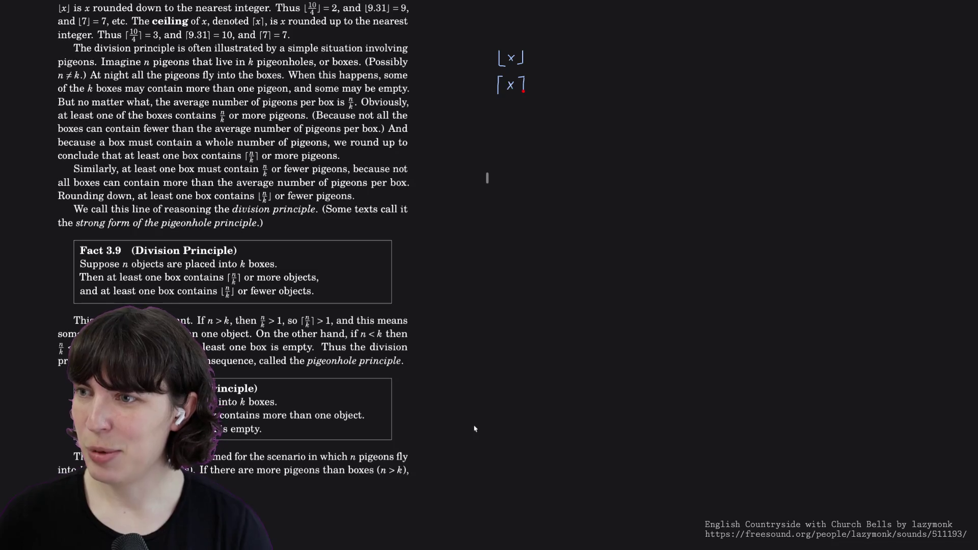
pyautogui.scroll(-1, 474, 429)
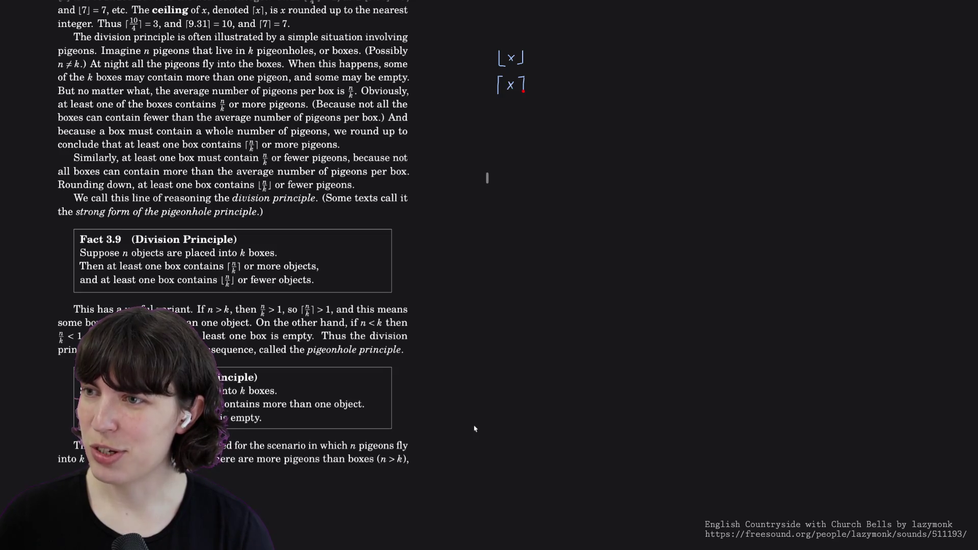
pyautogui.scroll(-1, 475, 429)
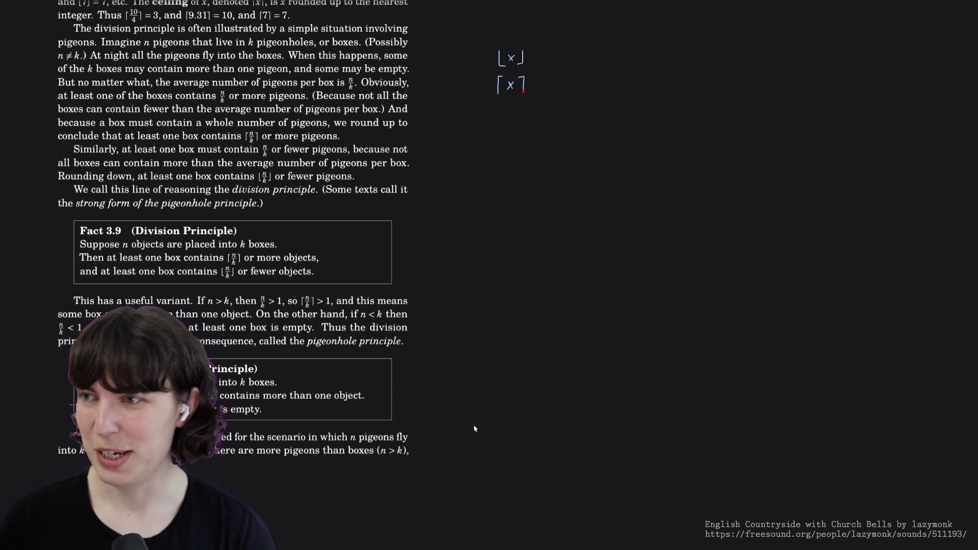
pyautogui.scroll(-3, 474, 429)
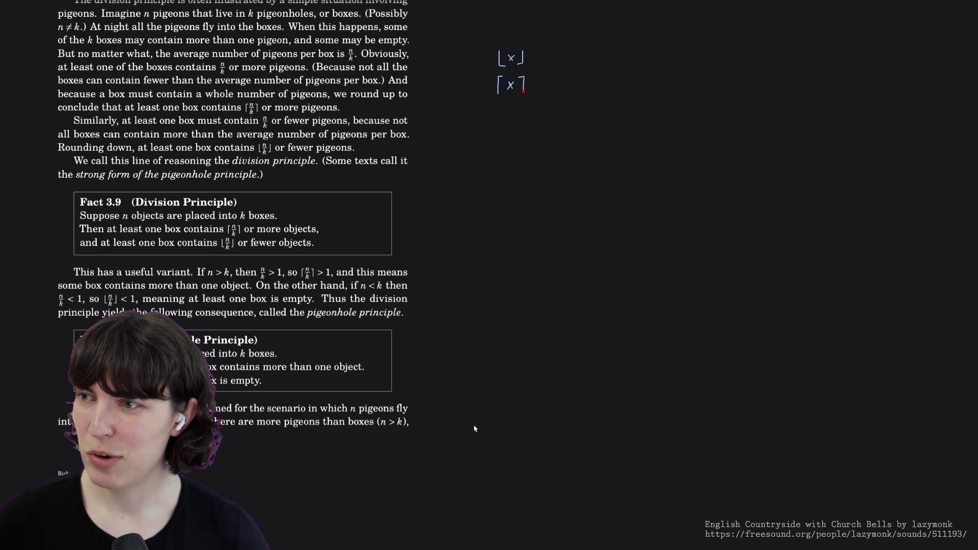
pyautogui.scroll(-1, 473, 429)
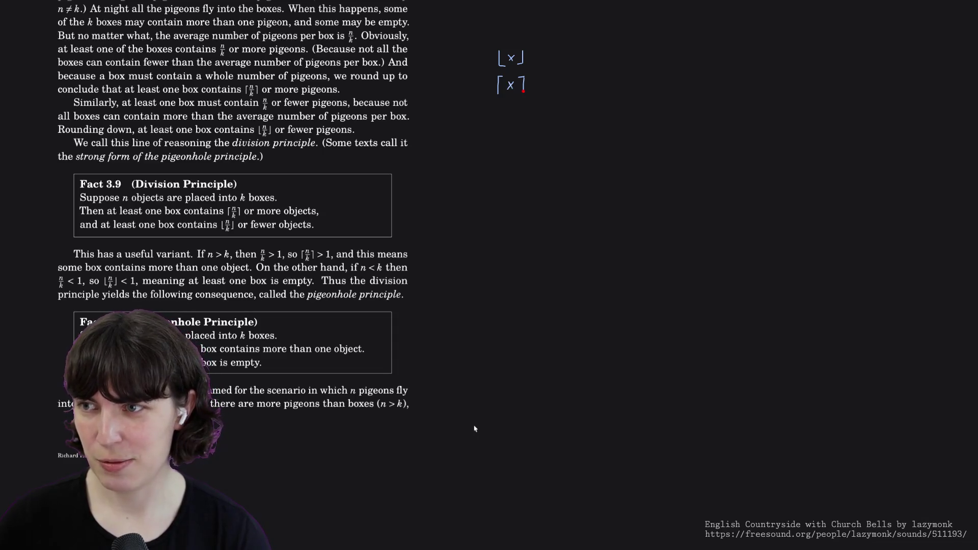
pyautogui.scroll(-2, 474, 428)
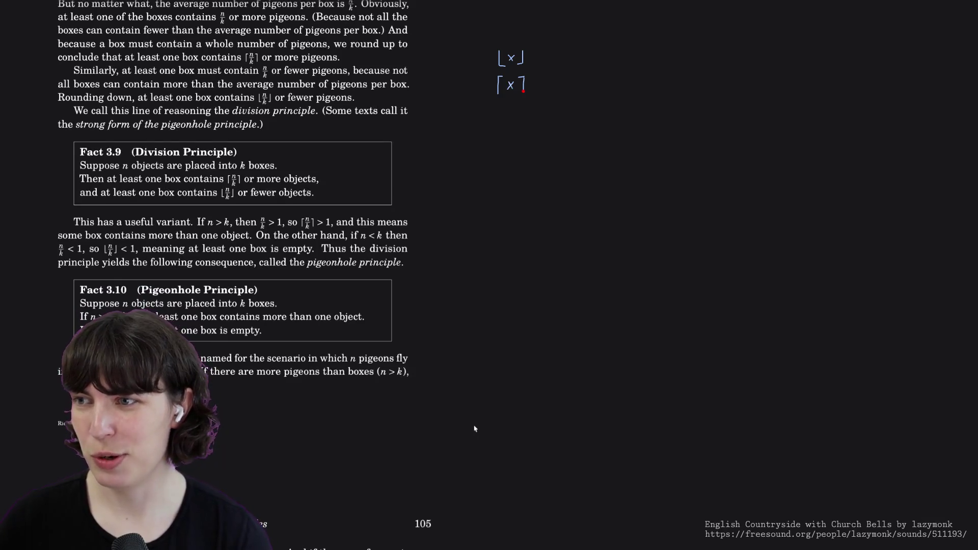
pyautogui.scroll(-1, 473, 429)
pyautogui.scroll(-2, 474, 428)
pyautogui.scroll(-1, 473, 428)
pyautogui.scroll(-1, 474, 429)
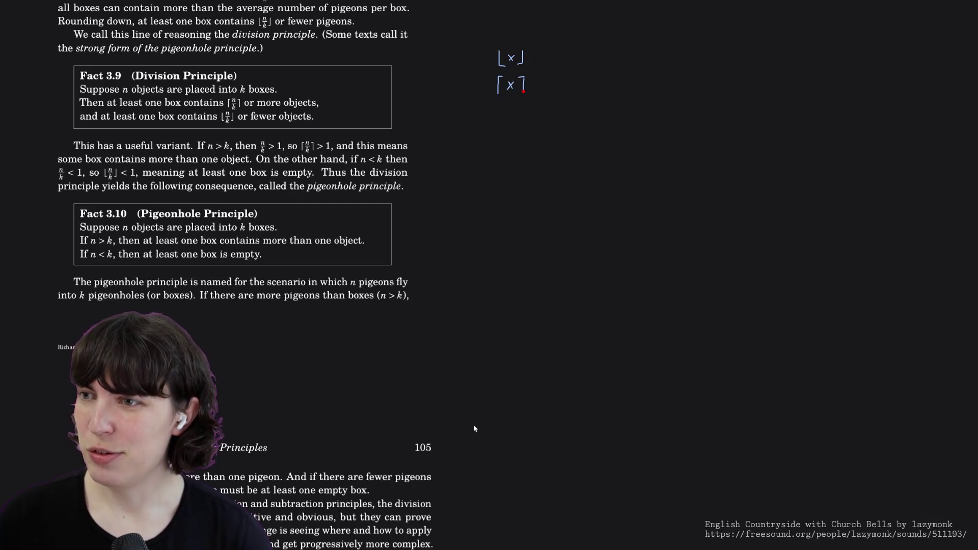
pyautogui.scroll(-1, 474, 428)
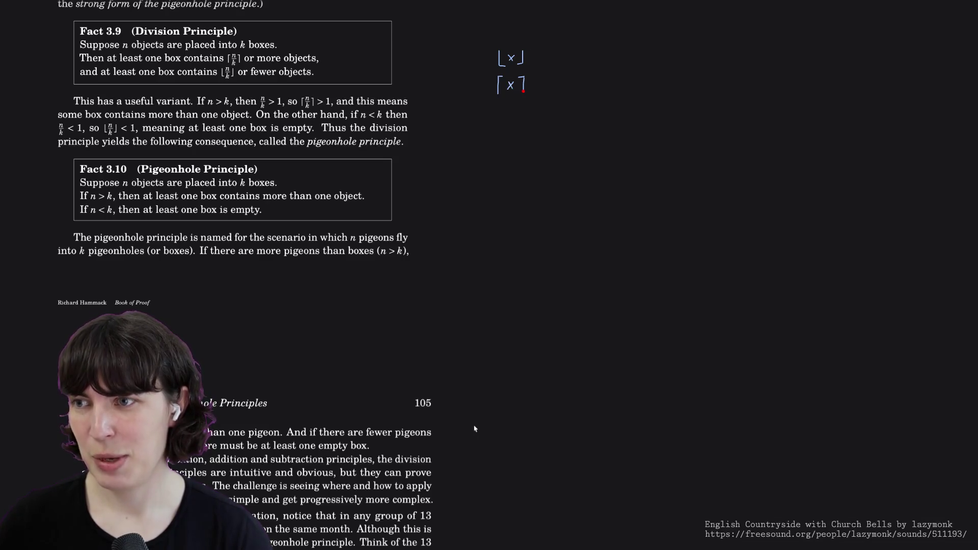
pyautogui.scroll(-1, 474, 429)
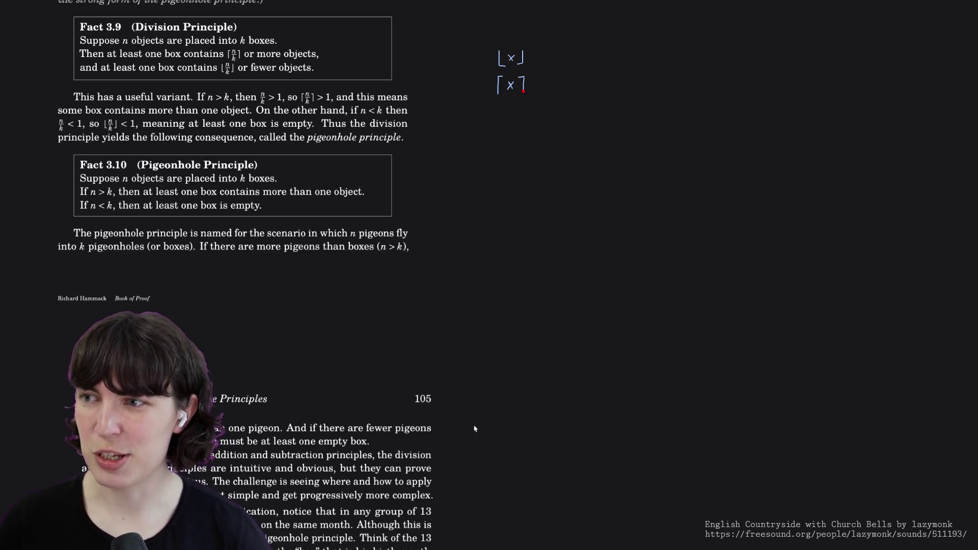
pyautogui.scroll(-3, 473, 429)
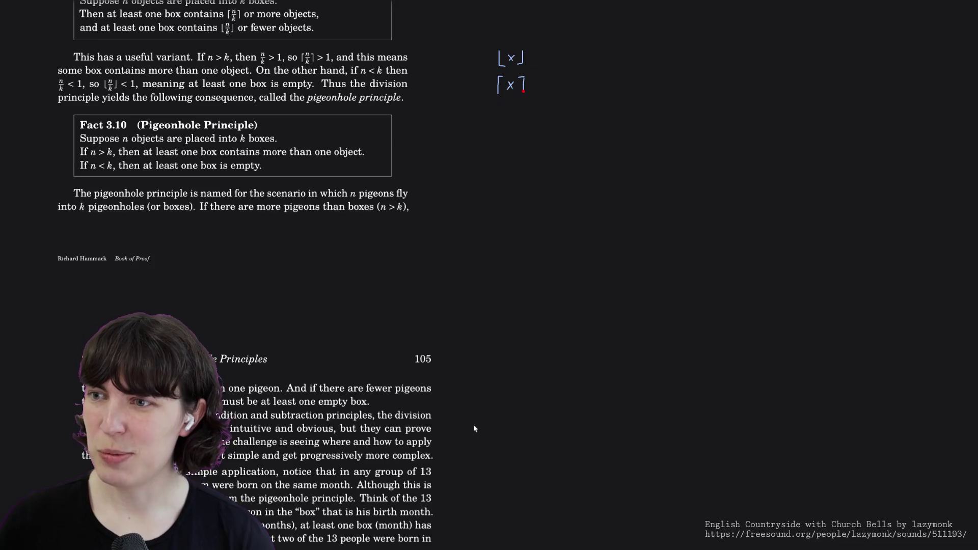
pyautogui.scroll(-2, 475, 429)
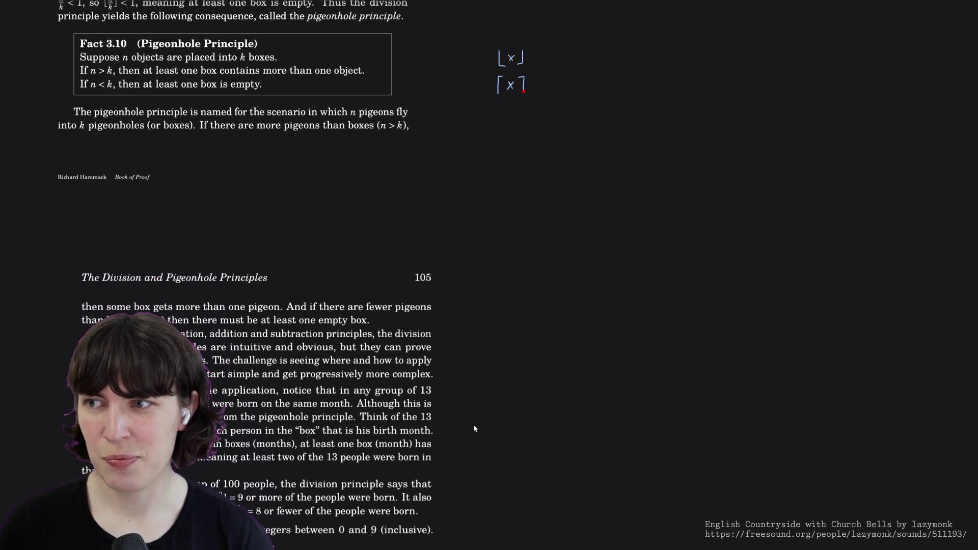
pyautogui.scroll(-1, 475, 428)
pyautogui.scroll(-1, 475, 428)
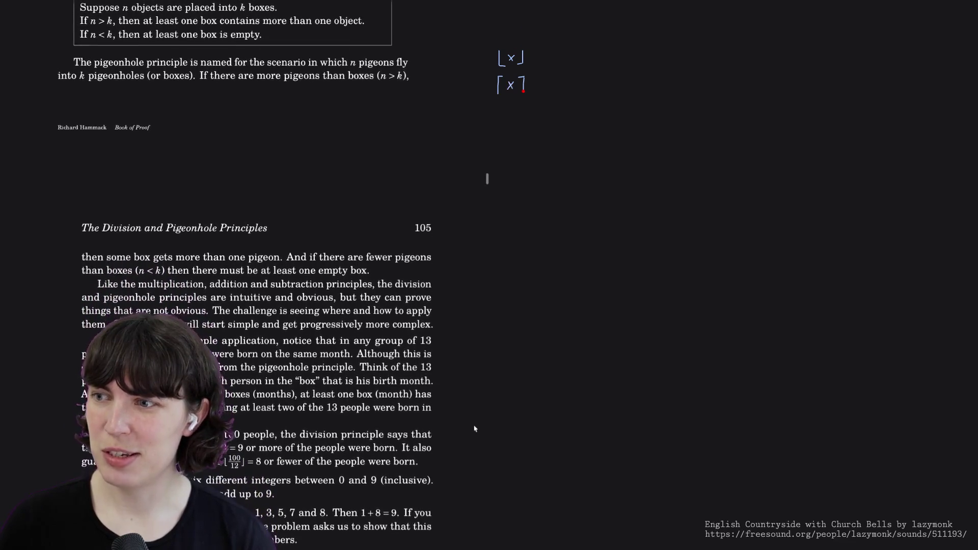
pyautogui.scroll(-1, 474, 429)
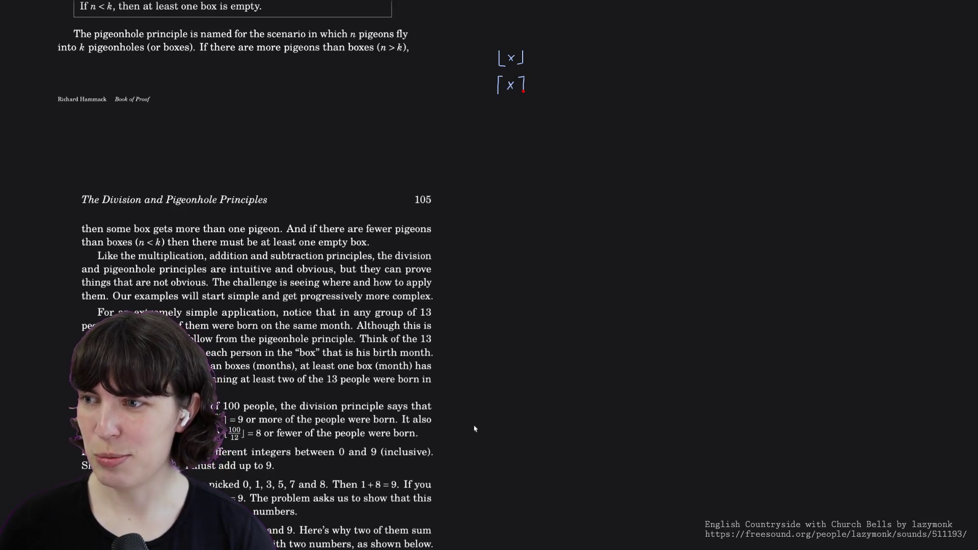
pyautogui.scroll(-1, 475, 428)
pyautogui.scroll(-1, 475, 429)
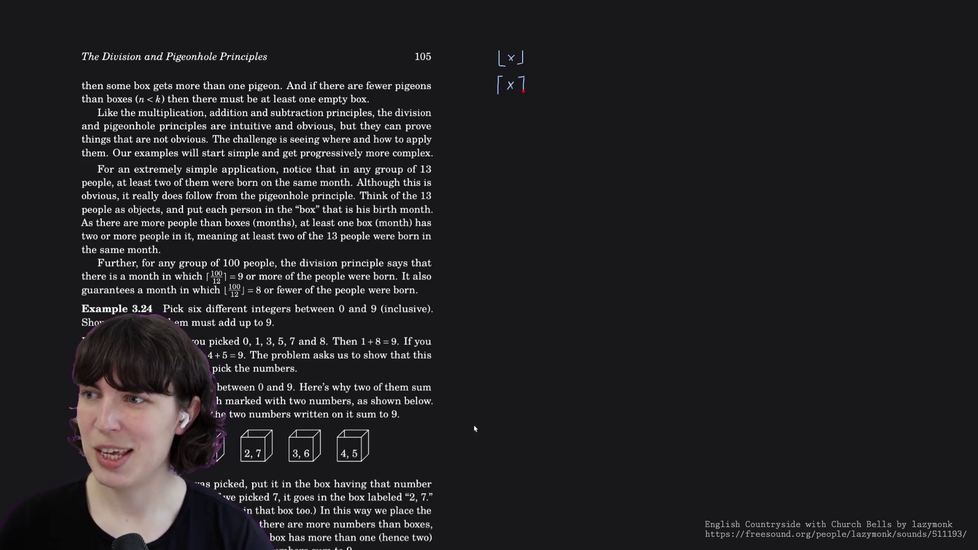
pyautogui.scroll(-1, 474, 429)
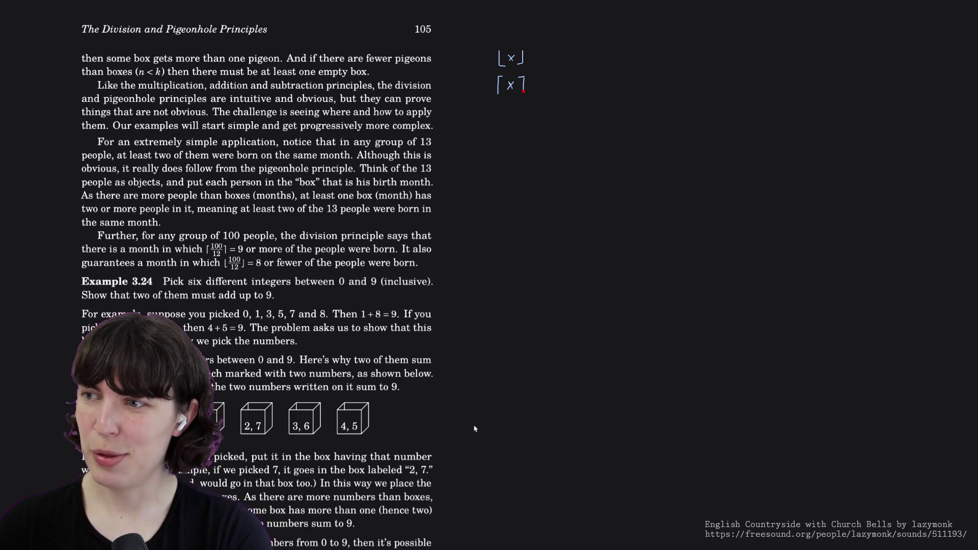
pyautogui.scroll(-3, 473, 429)
pyautogui.scroll(-3, 474, 428)
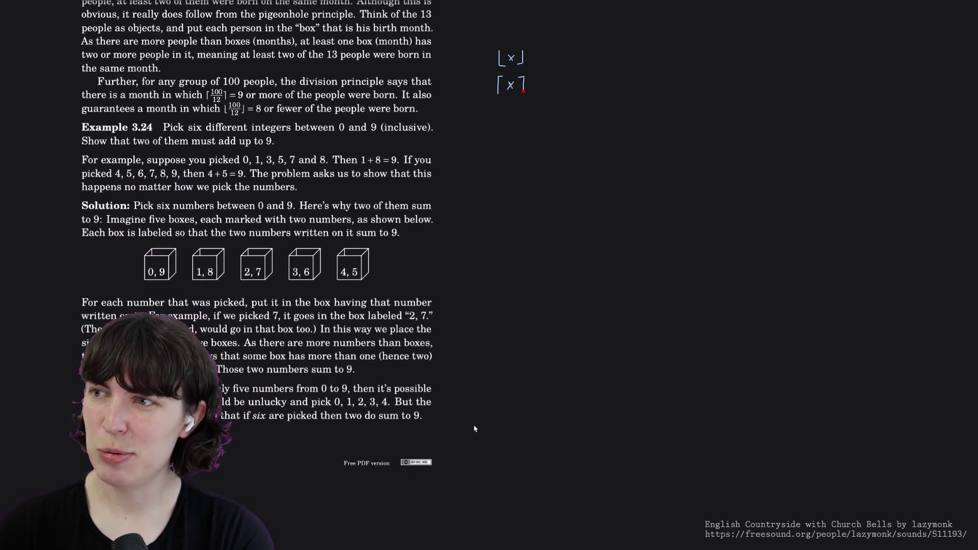
pyautogui.scroll(-1, 474, 429)
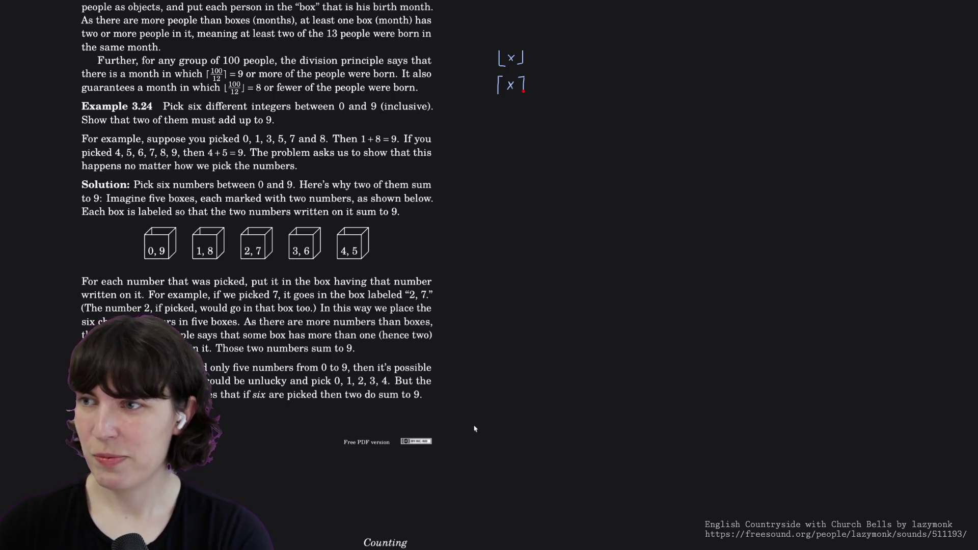
pyautogui.scroll(-1, 474, 429)
pyautogui.scroll(-3, 474, 429)
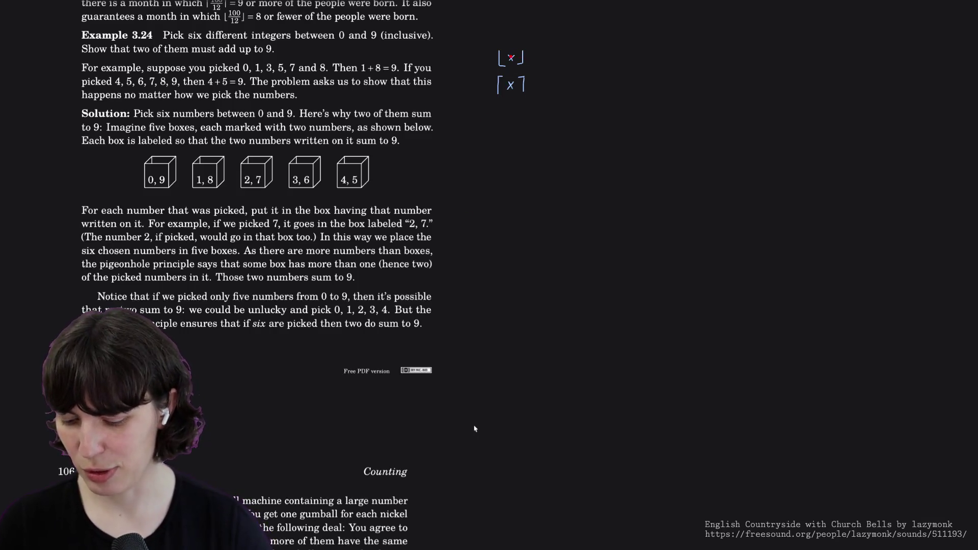
# - Erase the old floor and ceiling bracket notes beside Example 3.24
pyautogui.moveTo(521, 57)
pyautogui.mouseDown()
pyautogui.moveTo(501, 59)
pyautogui.moveTo(524, 83)
pyautogui.mouseUp()
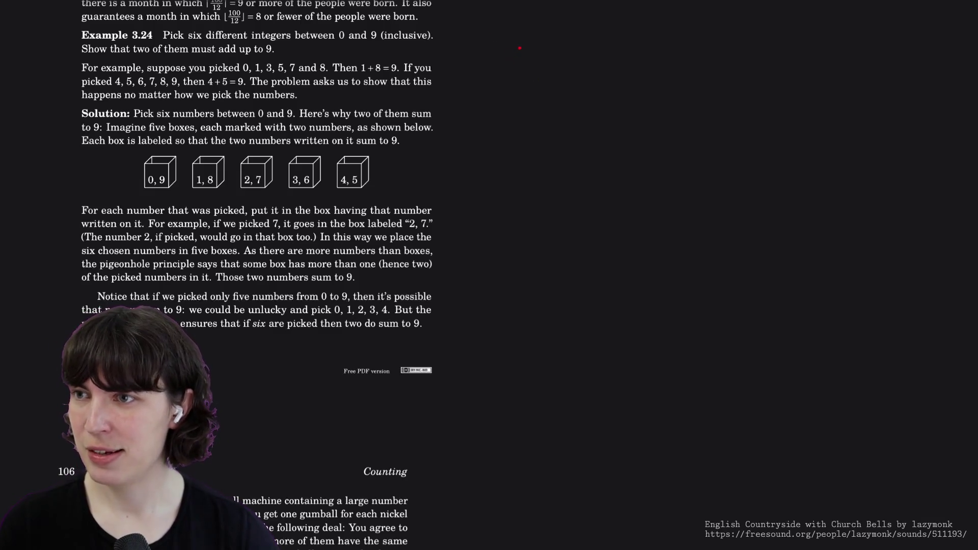
# - Handwrite 6 and the range 0-9, then start the column of digit pairs
pyautogui.moveTo(517, 37); pyautogui.dragTo(517, 48)
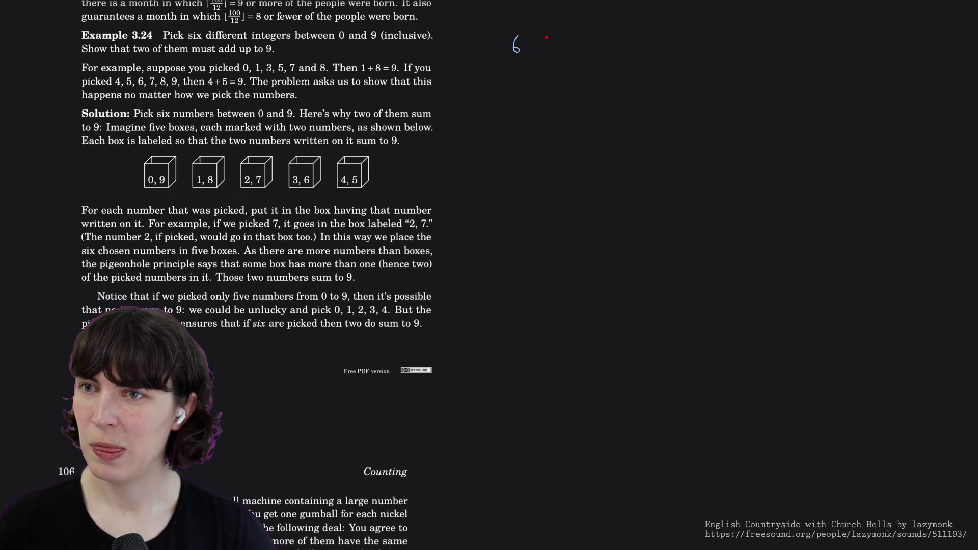
pyautogui.moveTo(563, 35)
pyautogui.mouseDown()
pyautogui.moveTo(587, 44)
pyautogui.moveTo(615, 30)
pyautogui.mouseUp()
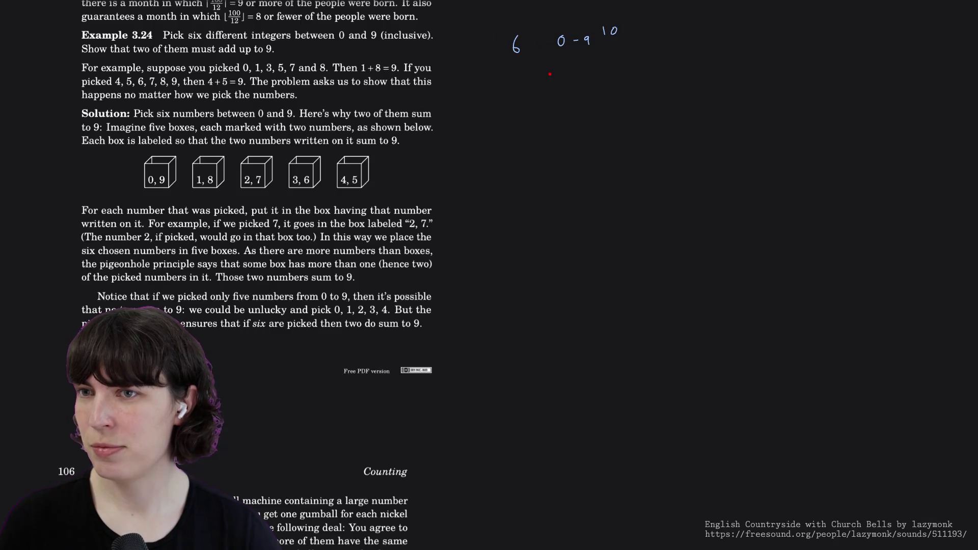
pyautogui.moveTo(565, 72)
pyautogui.mouseDown()
pyautogui.moveTo(565, 83)
pyautogui.moveTo(579, 82)
pyautogui.moveTo(572, 98)
pyautogui.moveTo(581, 91)
pyautogui.moveTo(573, 132)
pyautogui.mouseUp()
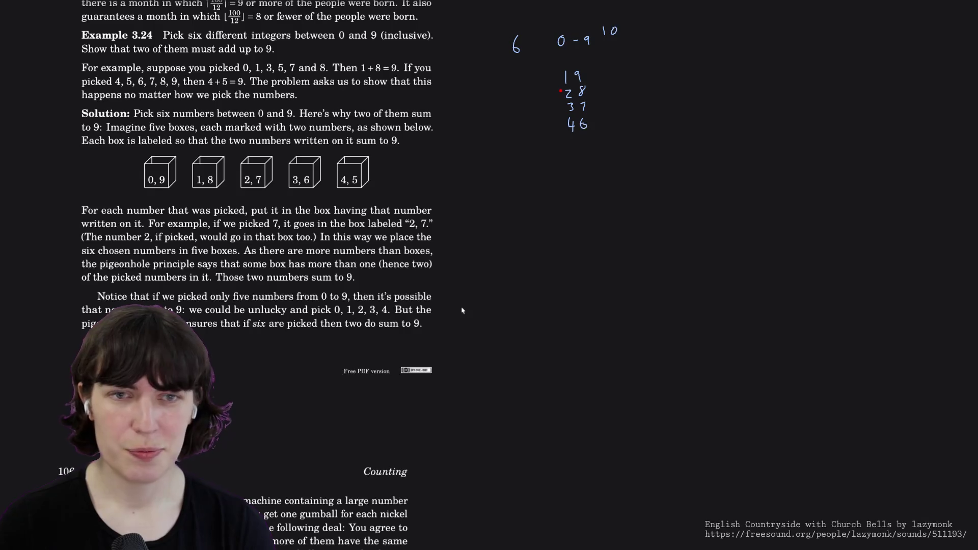
pyautogui.scroll(-1, 463, 310)
pyautogui.scroll(-1, 462, 311)
pyautogui.scroll(-1, 462, 310)
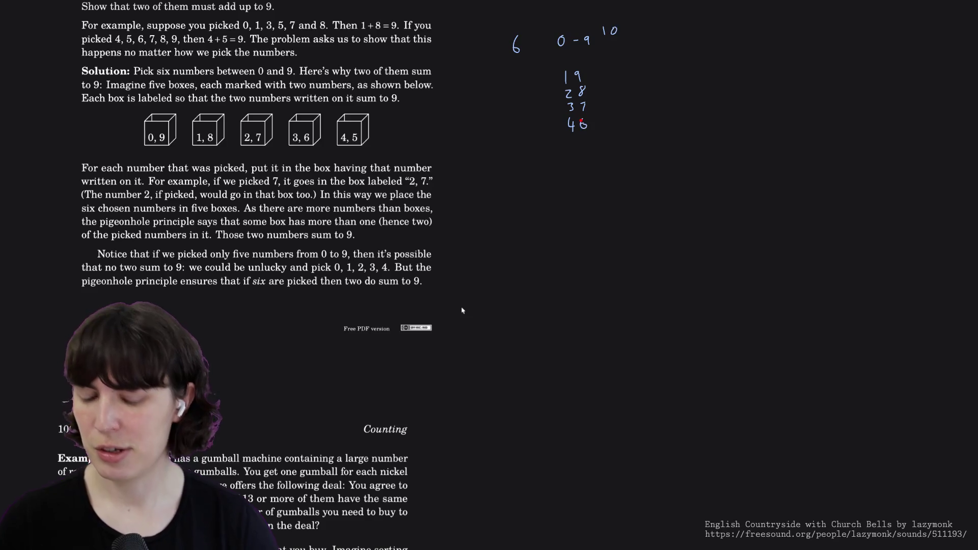
# - Erase the old pair list, including the 6 paired with 4
pyautogui.moveTo(581, 121); pyautogui.dragTo(585, 125)
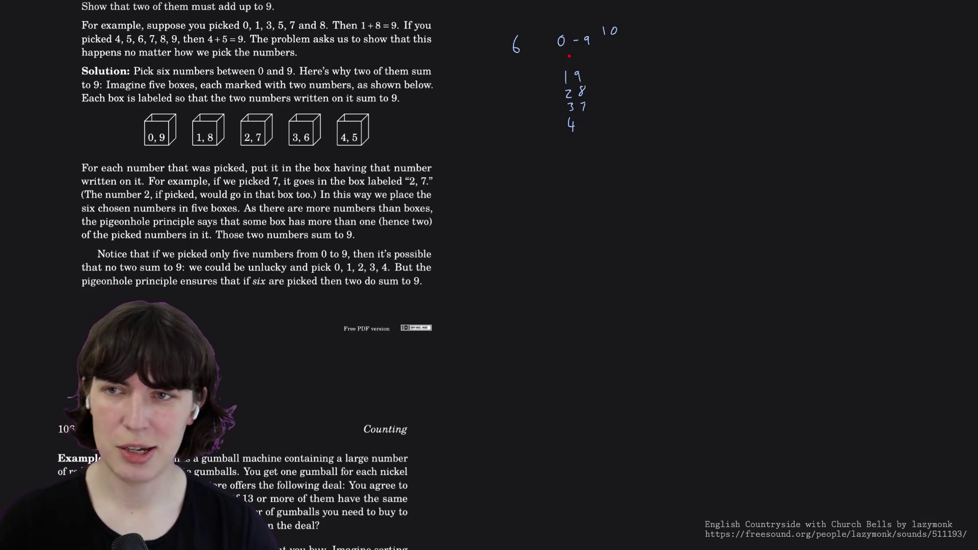
pyautogui.moveTo(580, 75); pyautogui.dragTo(570, 127)
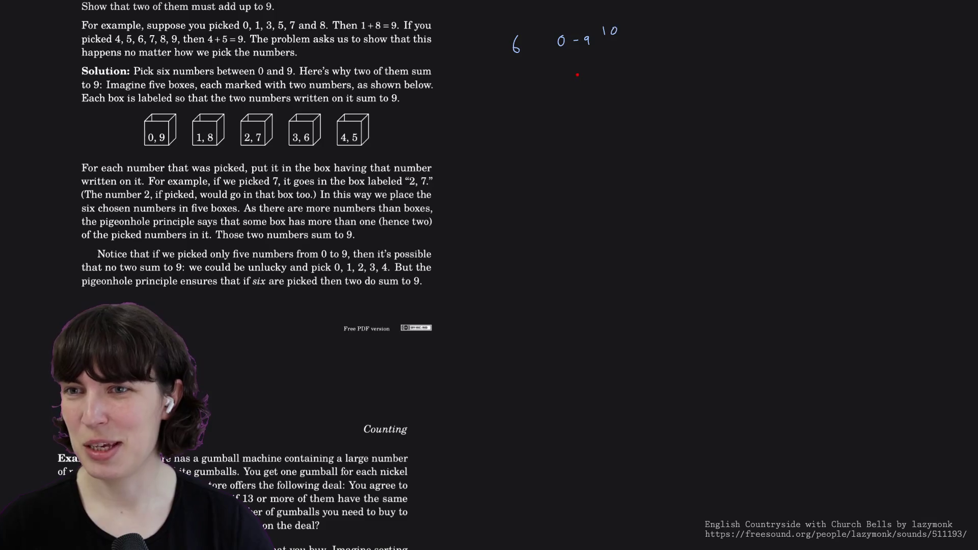
# - Write the new pairs 0 9, 1 8 and 3 6 in a column
pyautogui.moveTo(579, 79); pyautogui.dragTo(577, 79)
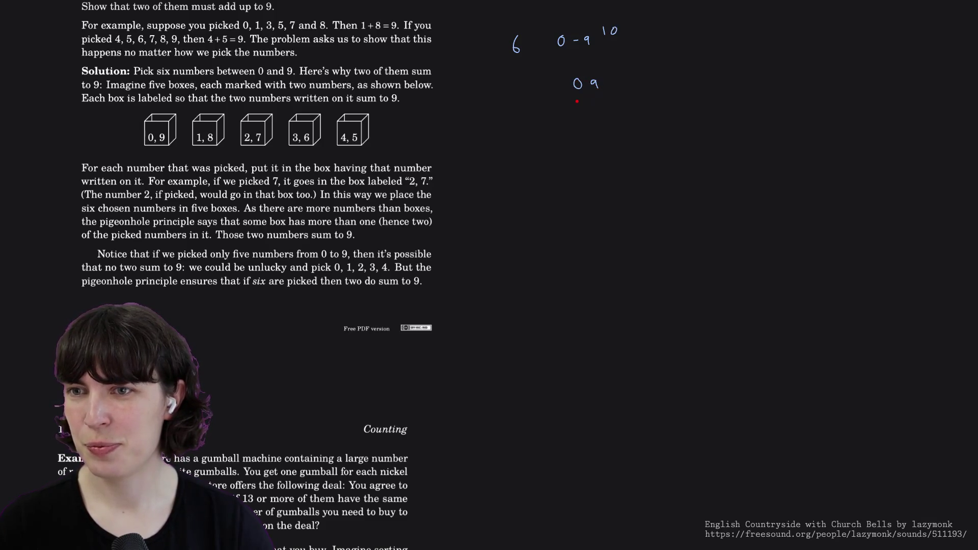
pyautogui.moveTo(594, 102); pyautogui.dragTo(584, 138)
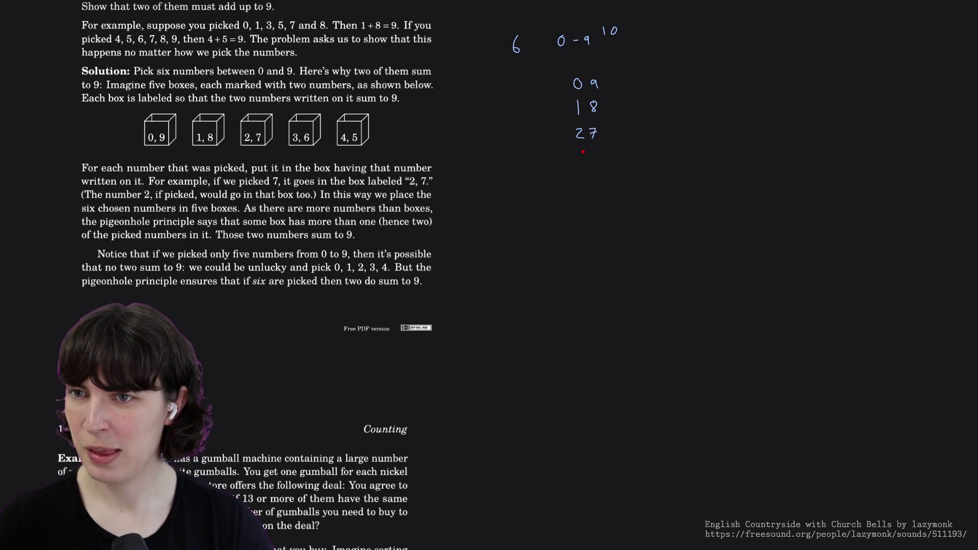
pyautogui.moveTo(578, 152); pyautogui.dragTo(579, 161)
pyautogui.moveTo(596, 150); pyautogui.dragTo(595, 189)
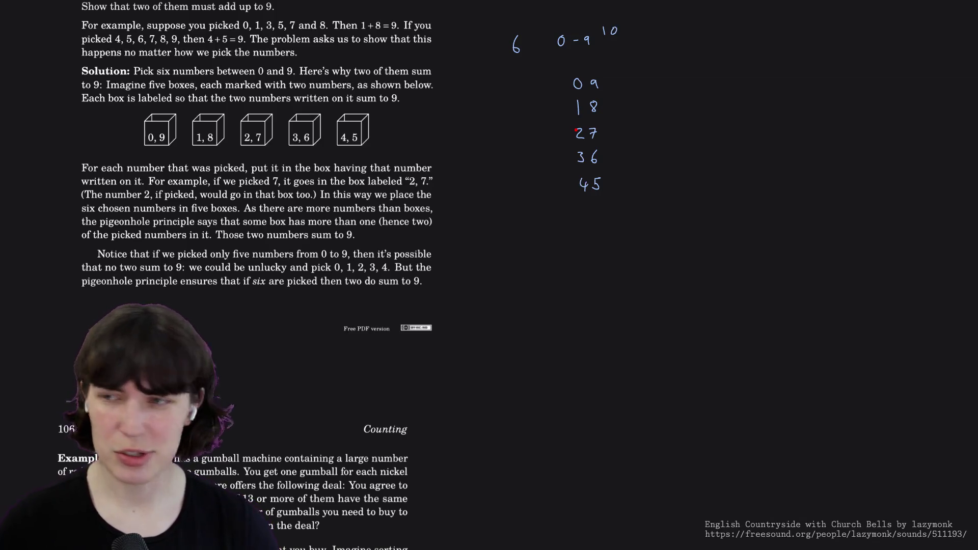
pyautogui.scroll(-1, 448, 287)
pyautogui.scroll(-1, 448, 287)
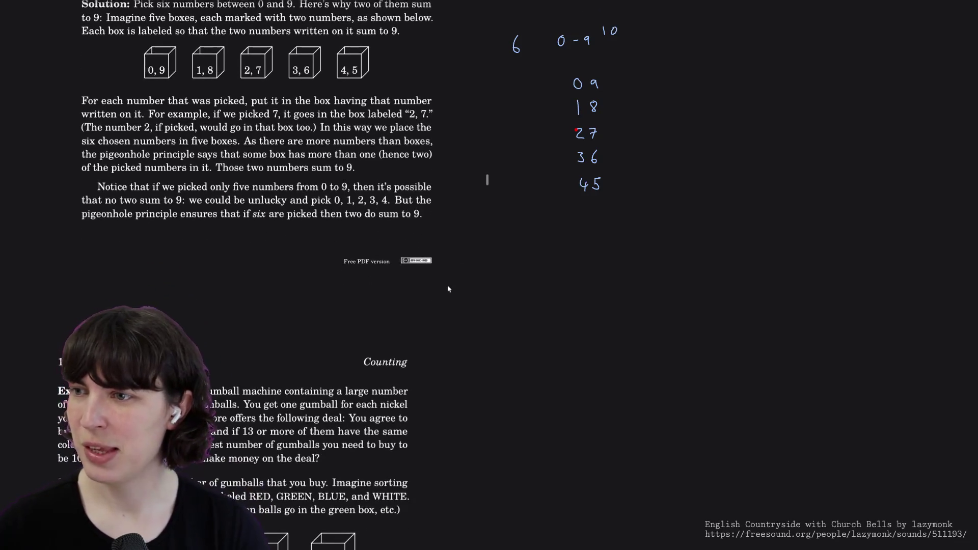
pyautogui.scroll(-1, 448, 288)
pyautogui.scroll(-1, 448, 289)
pyautogui.scroll(-1, 449, 289)
pyautogui.scroll(-1, 448, 289)
pyautogui.scroll(-1, 449, 290)
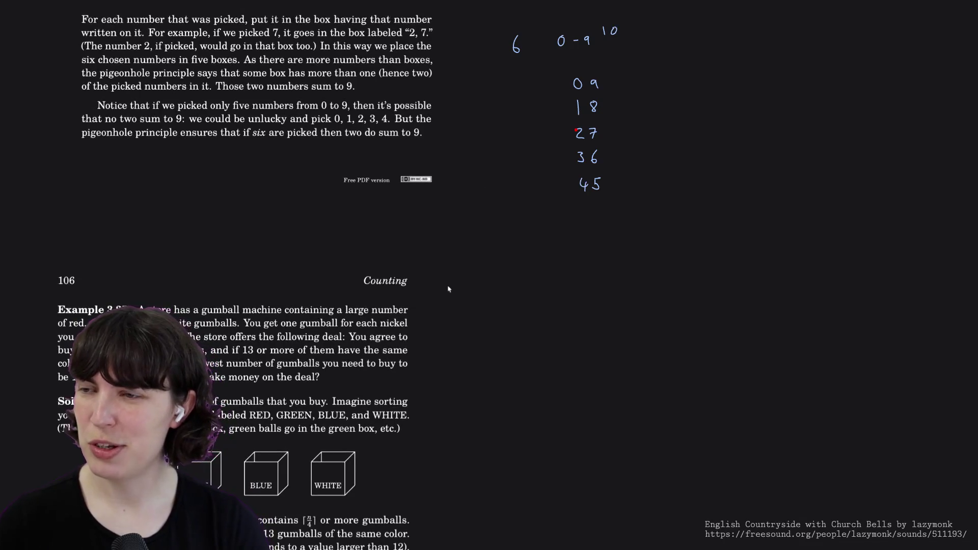
pyautogui.scroll(-2, 448, 289)
pyautogui.scroll(-1, 448, 289)
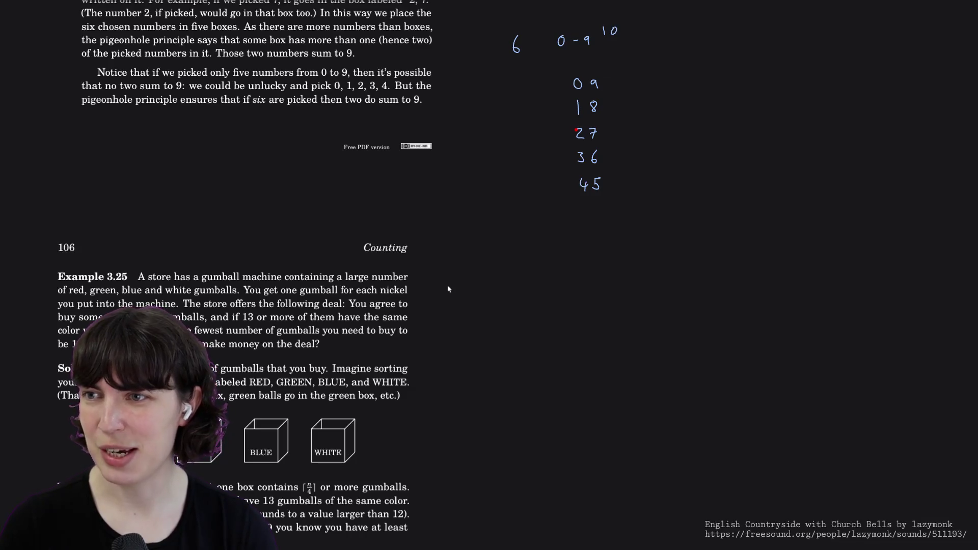
pyautogui.scroll(-2, 448, 289)
pyautogui.scroll(-1, 448, 289)
pyautogui.scroll(-2, 449, 289)
pyautogui.scroll(1, 448, 289)
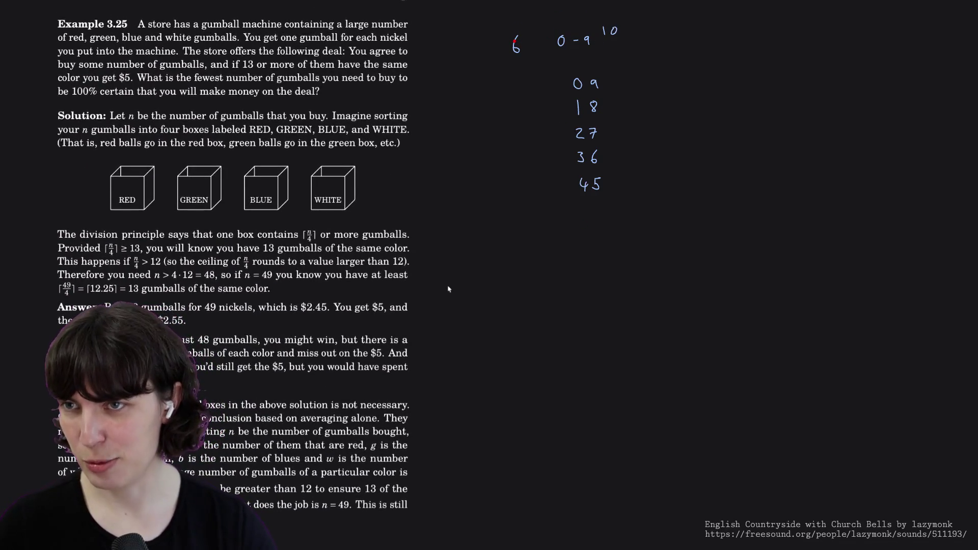
# - Erase the 6, 0-9, 10 notes and the whole pair list, leaving the canvas blank
pyautogui.moveTo(516, 38); pyautogui.dragTo(517, 47)
pyautogui.moveTo(610, 30)
pyautogui.mouseDown()
pyautogui.moveTo(561, 45)
pyautogui.moveTo(584, 109)
pyautogui.mouseUp()
pyautogui.moveTo(593, 157)
pyautogui.mouseDown()
pyautogui.moveTo(596, 185)
pyautogui.moveTo(595, 84)
pyautogui.mouseUp()
pyautogui.moveTo(580, 135); pyautogui.dragTo(579, 108)
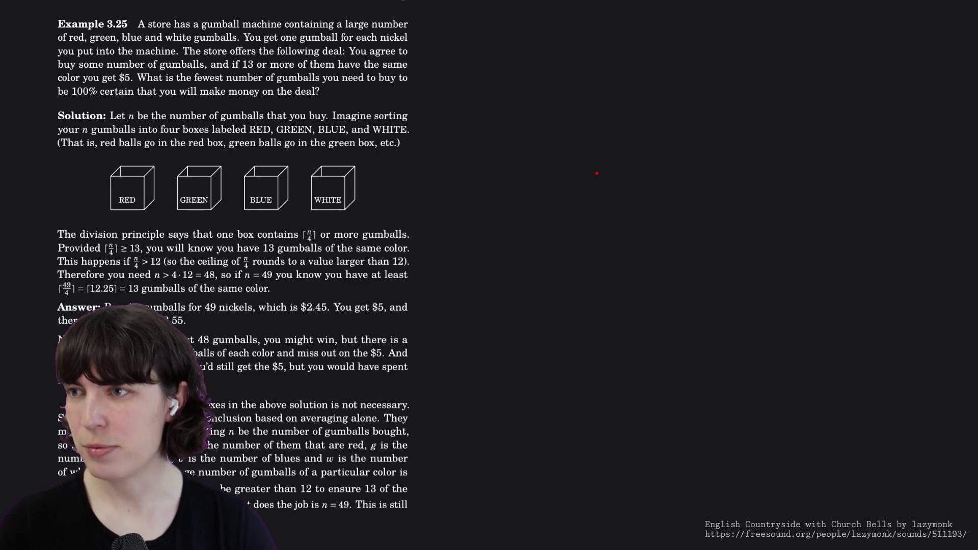
pyautogui.moveTo(594, 168); pyautogui.dragTo(590, 188)
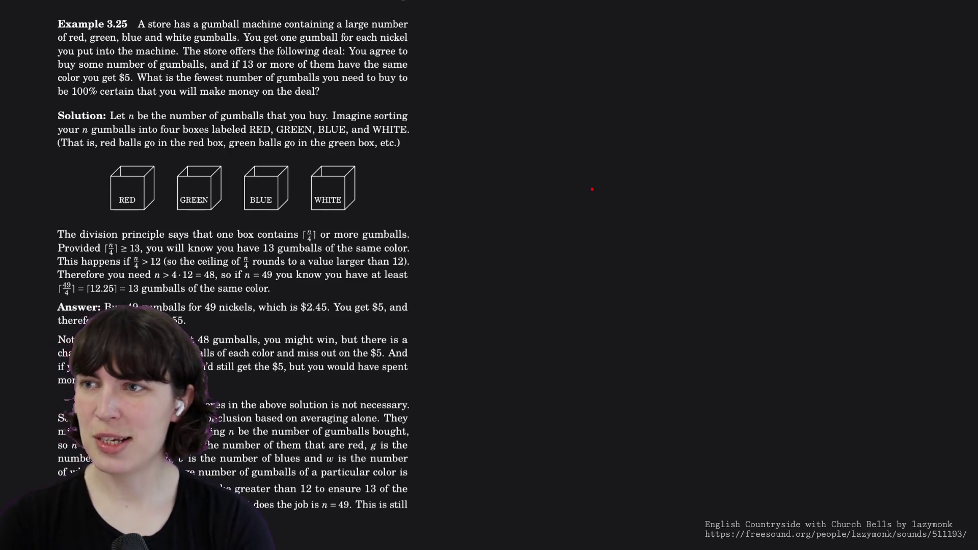
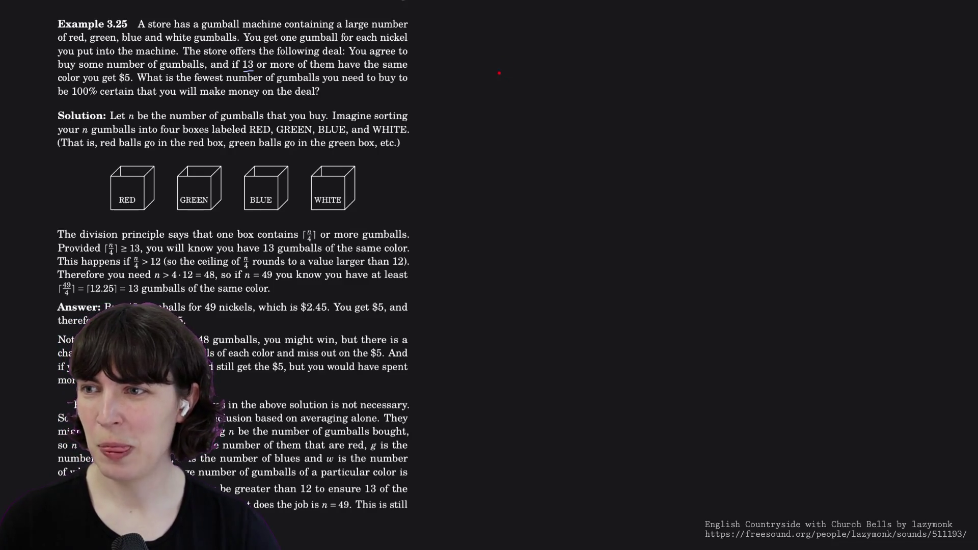
# - Sketch the box outline beside the gumball example, undoing two stray strokes
pyautogui.moveTo(498, 68); pyautogui.dragTo(498, 90)
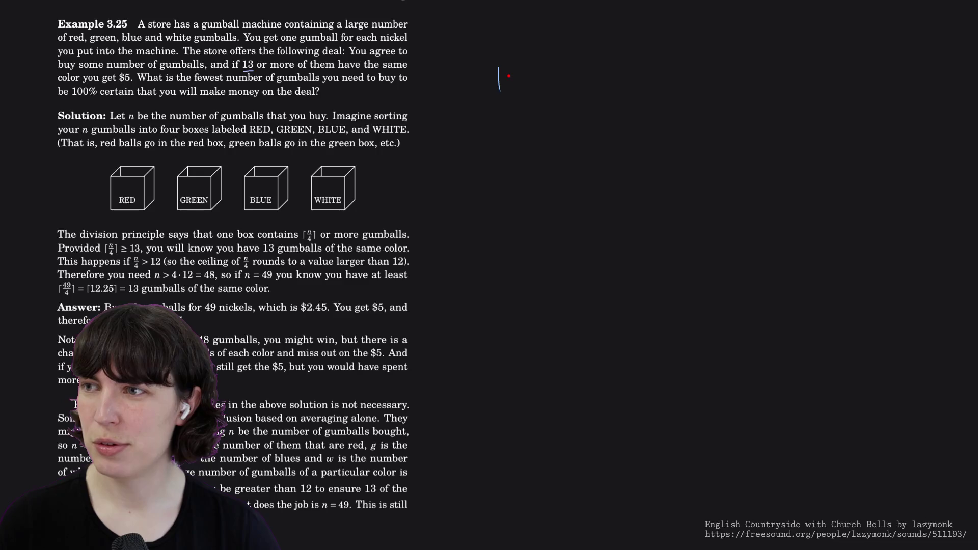
pyautogui.hotkey('ctrl', 'z')
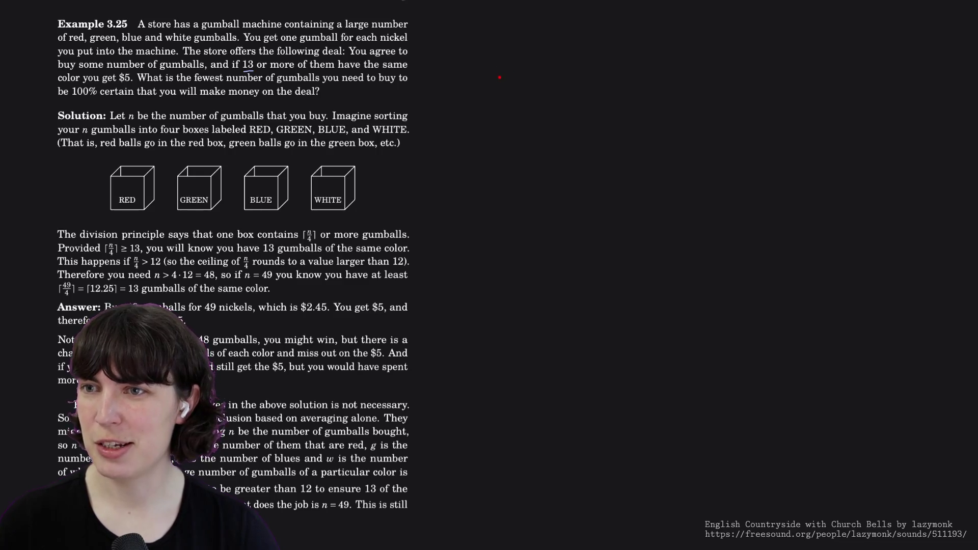
pyautogui.moveTo(503, 75); pyautogui.dragTo(574, 125)
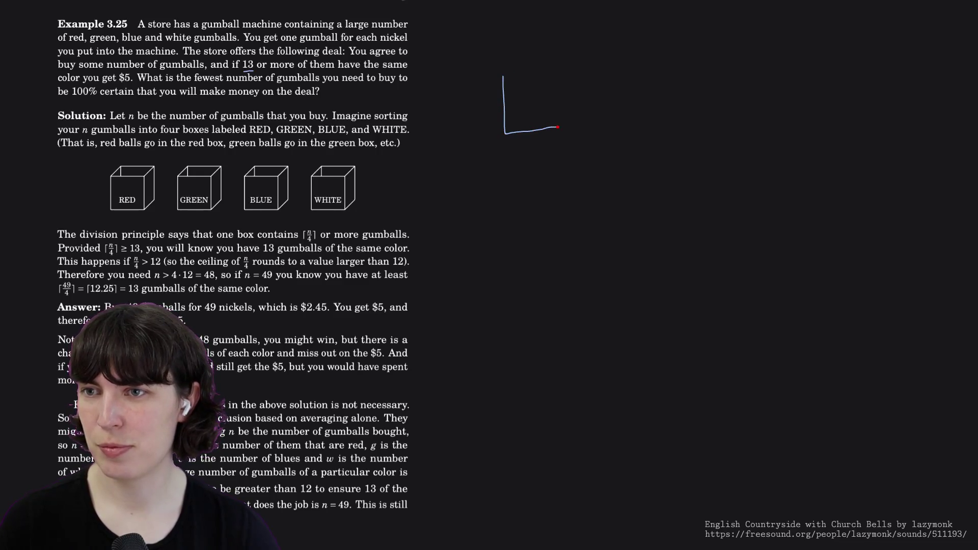
pyautogui.hotkey('ctrl', 'z')
pyautogui.moveTo(507, 76)
pyautogui.mouseDown()
pyautogui.moveTo(524, 132)
pyautogui.moveTo(507, 84)
pyautogui.moveTo(528, 66)
pyautogui.mouseUp()
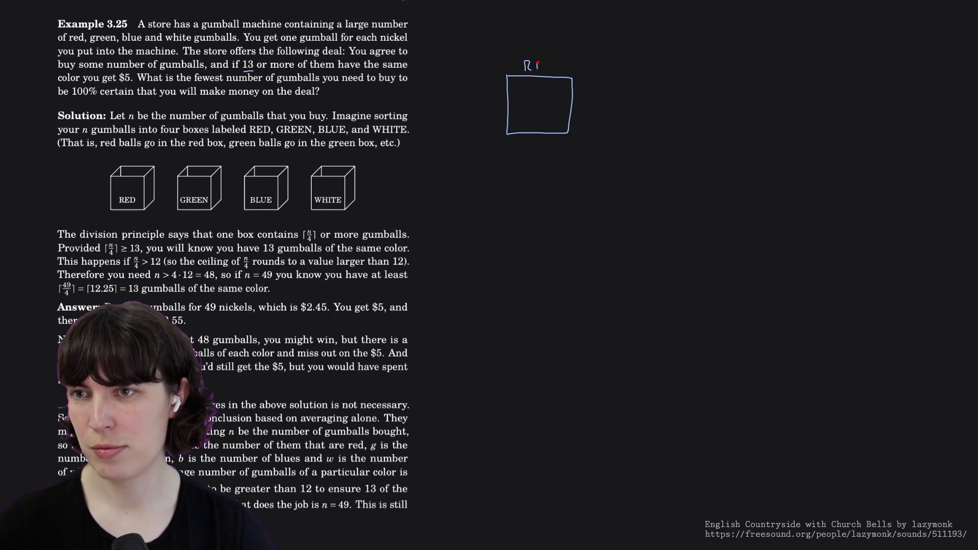
# - Letter RED above the box
pyautogui.moveTo(547, 62); pyautogui.dragTo(547, 71)
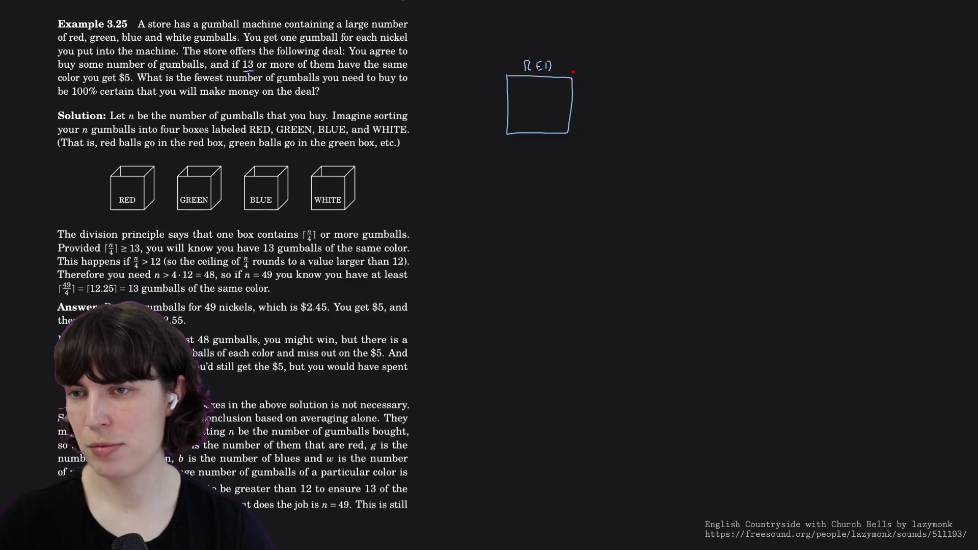
pyautogui.moveTo(627, 64); pyautogui.dragTo(629, 69)
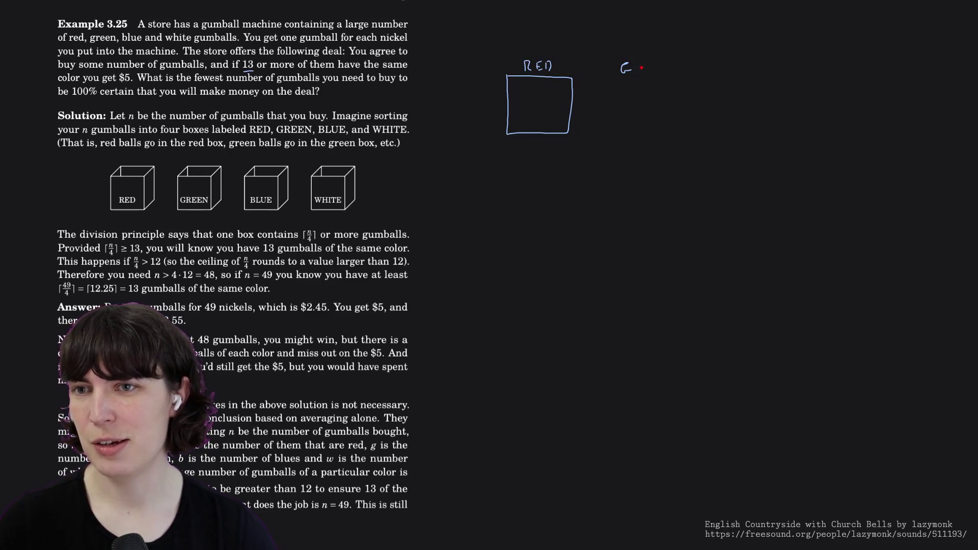
# - Write the G, B, W colour labels right of the box and x over 4 beneath it
pyautogui.moveTo(687, 61)
pyautogui.mouseDown()
pyautogui.moveTo(689, 71)
pyautogui.moveTo(754, 65)
pyautogui.mouseUp()
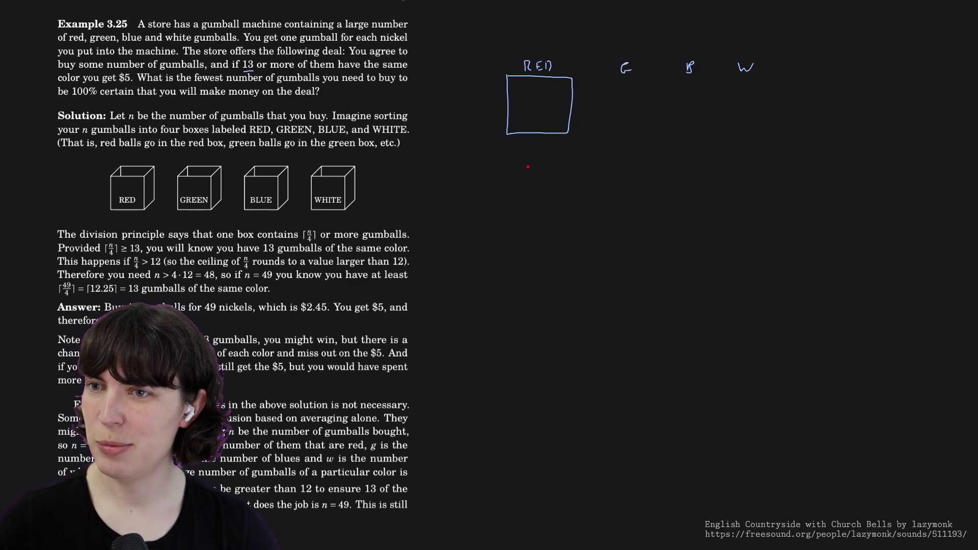
pyautogui.moveTo(531, 173)
pyautogui.mouseDown()
pyautogui.moveTo(540, 198)
pyautogui.moveTo(552, 167)
pyautogui.moveTo(537, 158)
pyautogui.mouseUp()
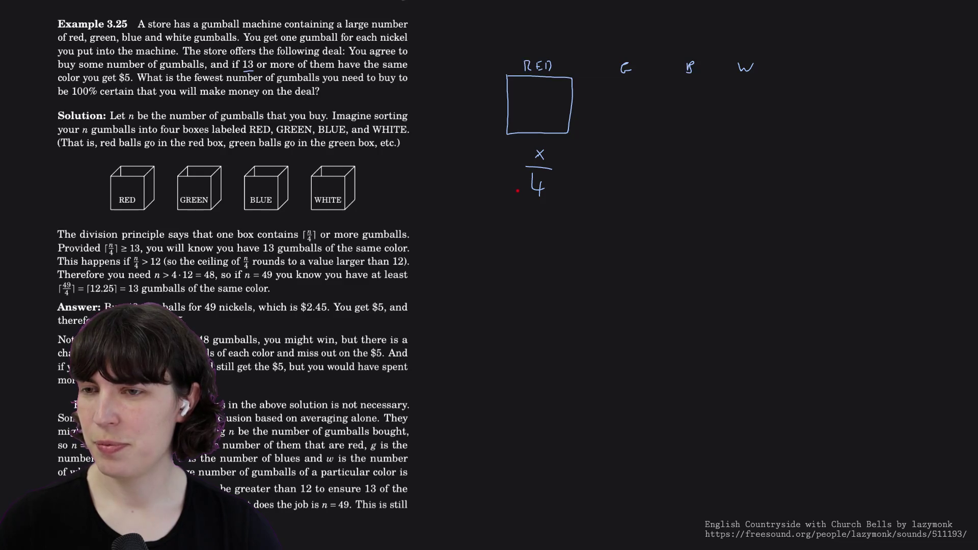
# - Add the relation sign after x/4 and draw ceiling brackets around it, redrawing the left one
pyautogui.moveTo(576, 168)
pyautogui.mouseDown()
pyautogui.moveTo(592, 168)
pyautogui.moveTo(594, 177)
pyautogui.mouseUp()
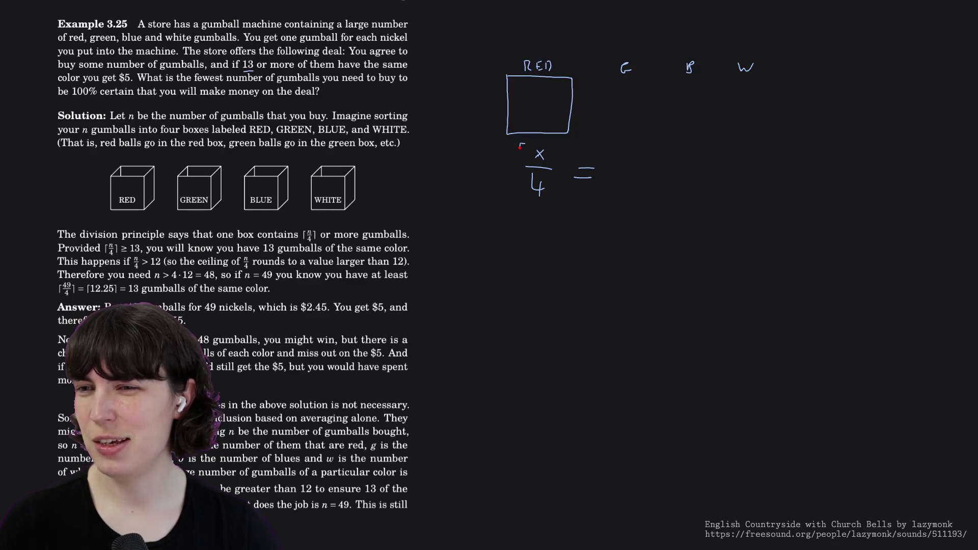
pyautogui.moveTo(558, 155); pyautogui.dragTo(559, 189)
pyautogui.moveTo(520, 149); pyautogui.dragTo(524, 192)
pyautogui.hotkey('ctrl', 'z')
pyautogui.moveTo(520, 150); pyautogui.dragTo(518, 196)
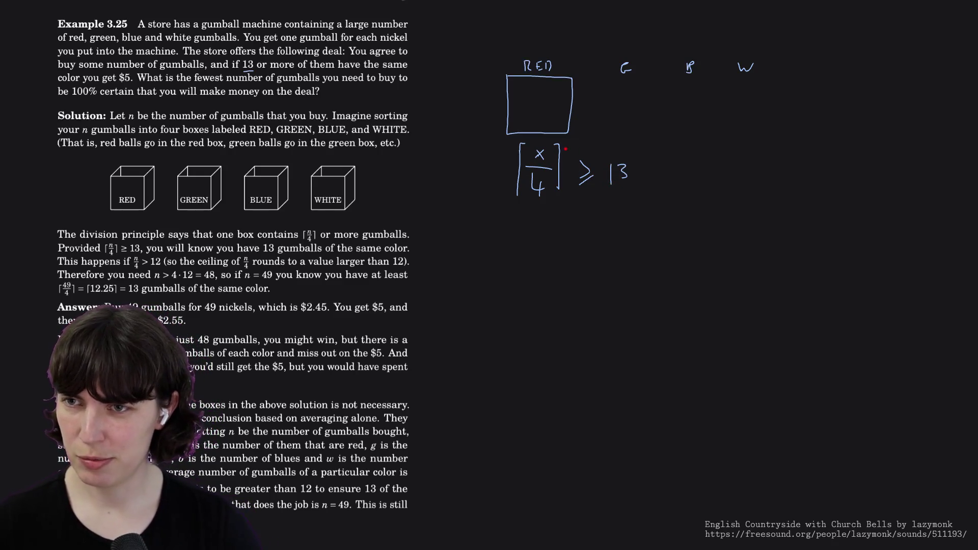
# - Undo a stray mark over the bracket and write a lone x below the ≥ 13 inequality
pyautogui.moveTo(560, 145)
pyautogui.mouseDown()
pyautogui.moveTo(581, 142)
pyautogui.moveTo(562, 156)
pyautogui.mouseUp()
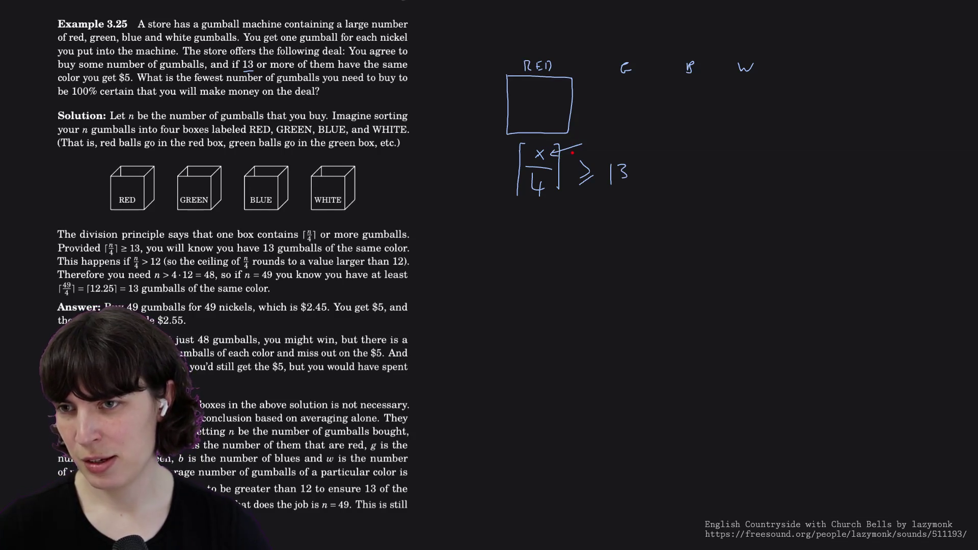
pyautogui.hotkey('ctrl', 'z')
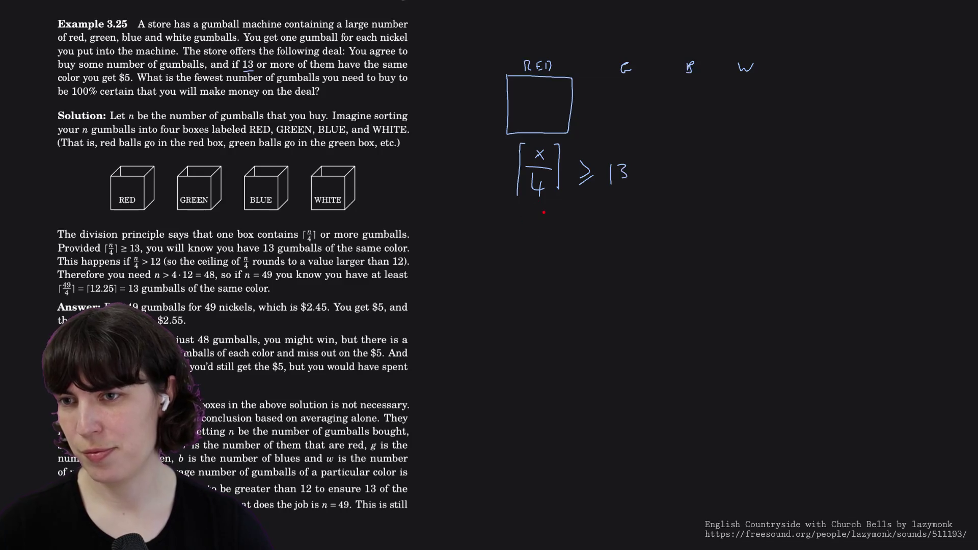
pyautogui.moveTo(541, 218); pyautogui.dragTo(532, 229)
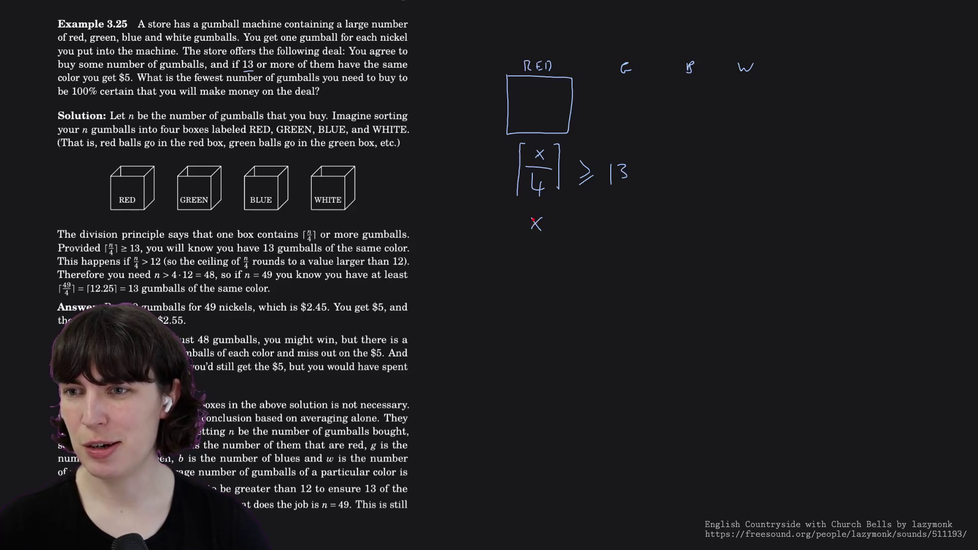
# - Erase the lone x and write 49 followed by an arrow below the inequality
pyautogui.hotkey('ctrl', 'z')
pyautogui.hotkey('ctrl', 'z')
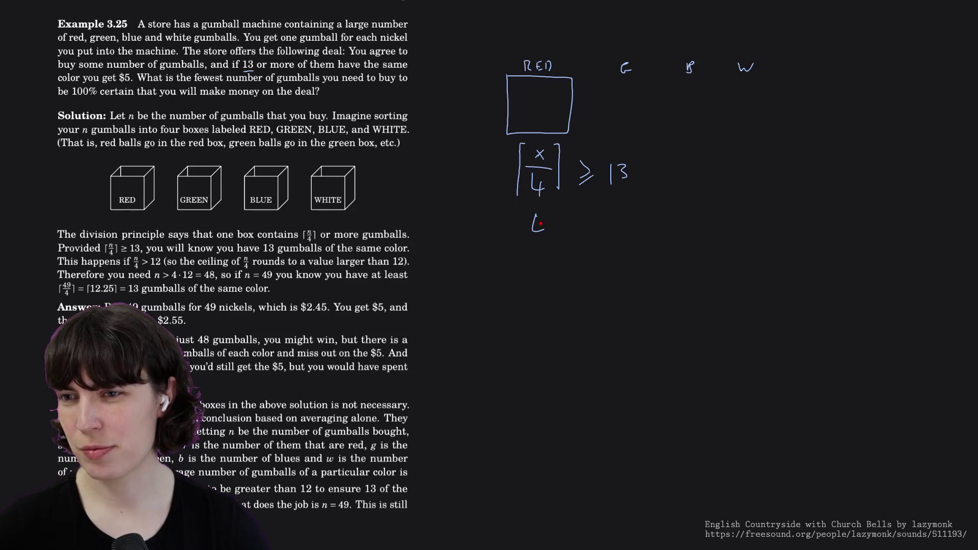
pyautogui.moveTo(559, 218); pyautogui.dragTo(557, 234)
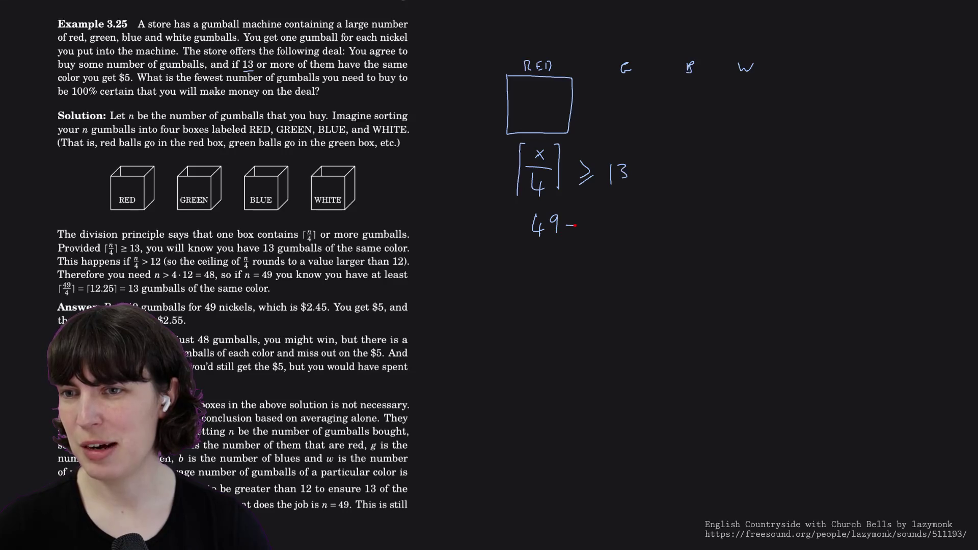
pyautogui.moveTo(584, 224); pyautogui.dragTo(581, 230)
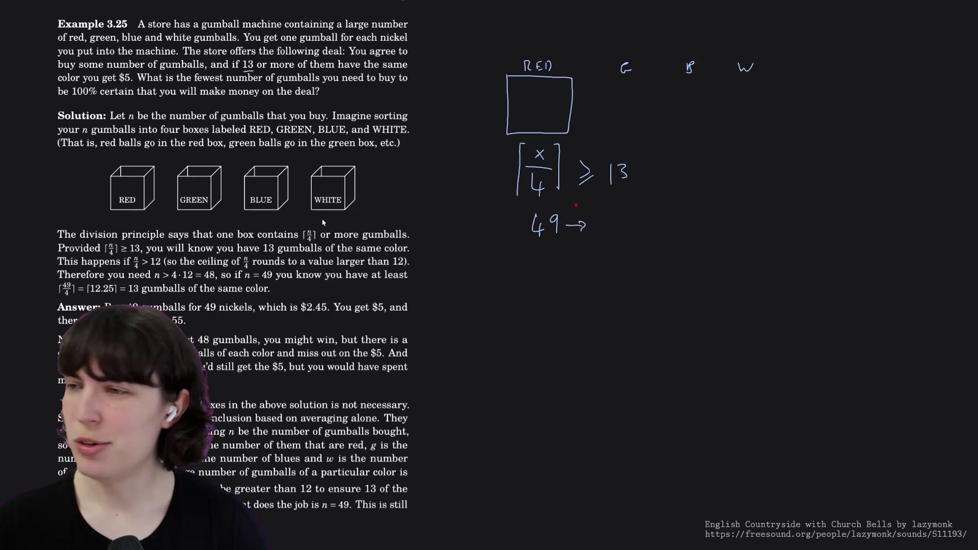
pyautogui.scroll(-2, 324, 222)
pyautogui.scroll(1, 323, 222)
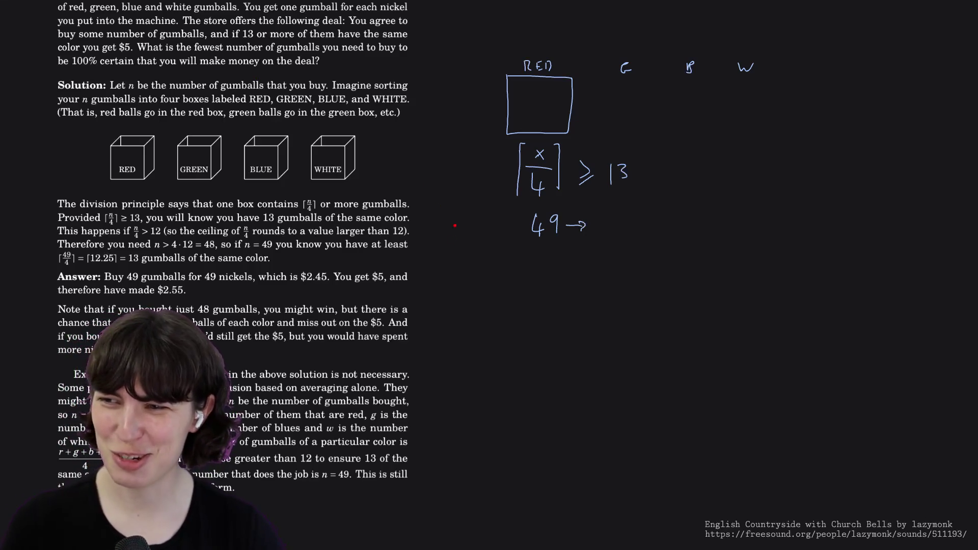
pyautogui.scroll(-1, 432, 241)
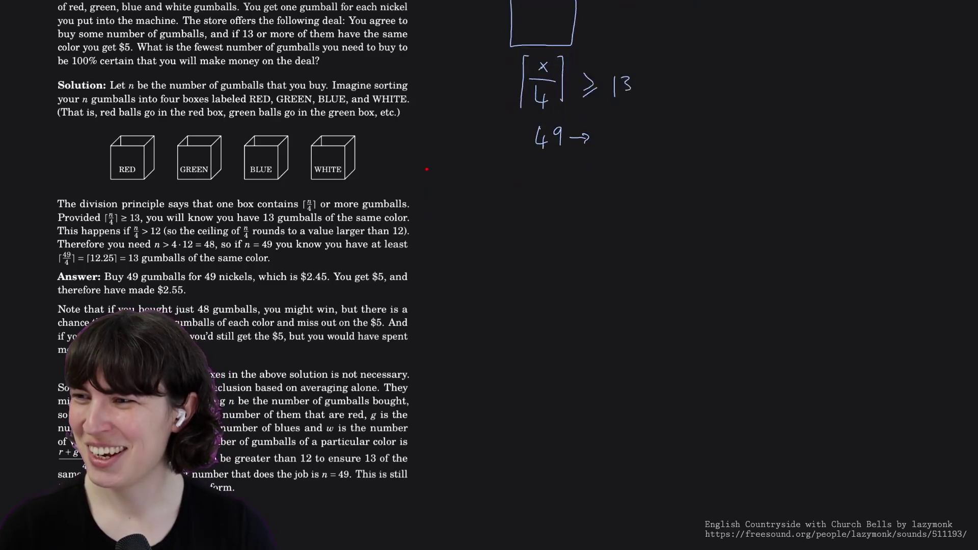